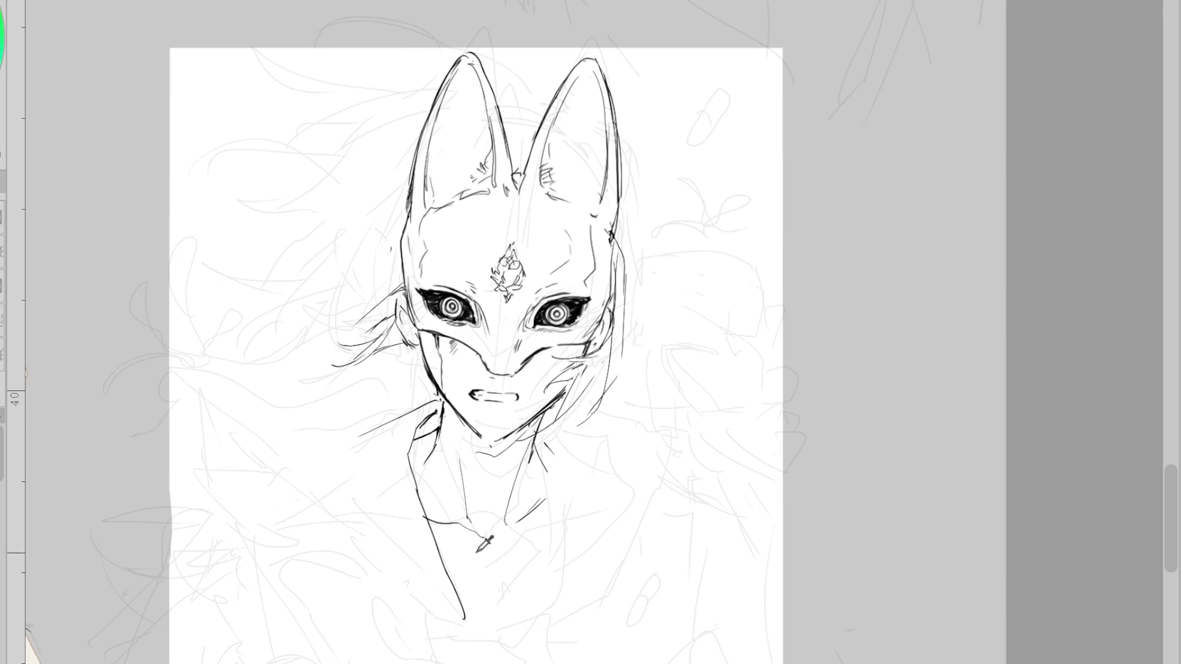
- Erase the old torso lines, ink a long line down from the collar, and remove a stray stroke above the left eye
mouse_move(482, 561)
left_mouse_down()
mouse_move(435, 601)
mouse_move(404, 488)
mouse_move(430, 427)
mouse_move(470, 609)
left_mouse_up()
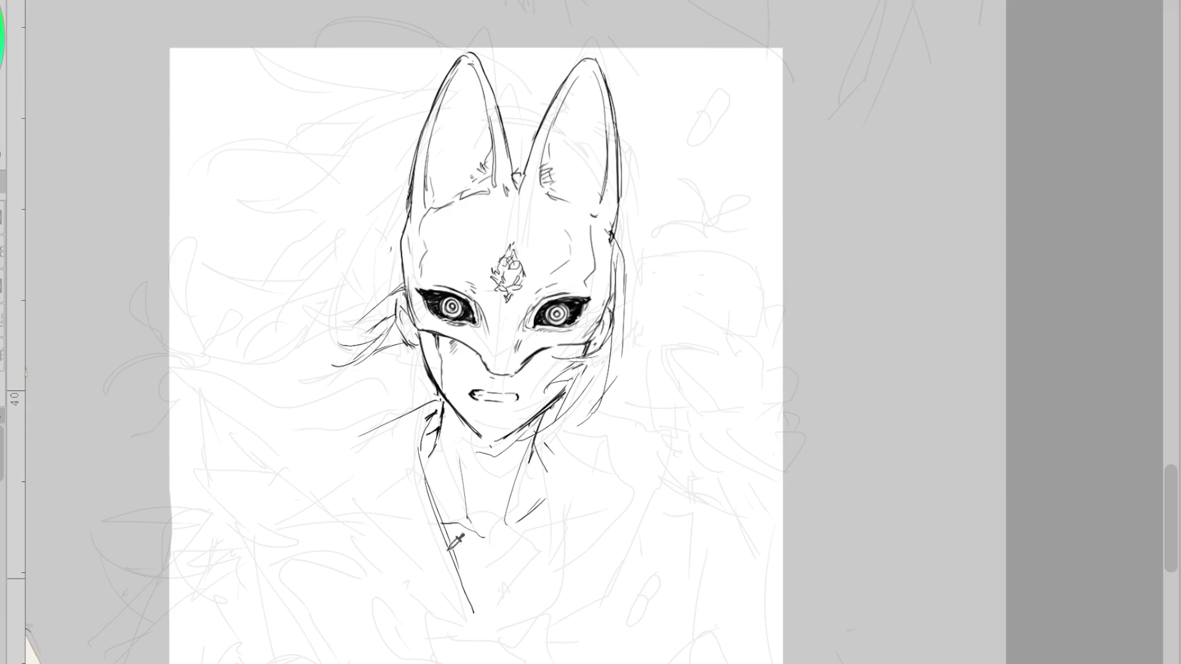
key("ctrl+z")
left_click_drag(422, 443, 469, 603)
key("e")
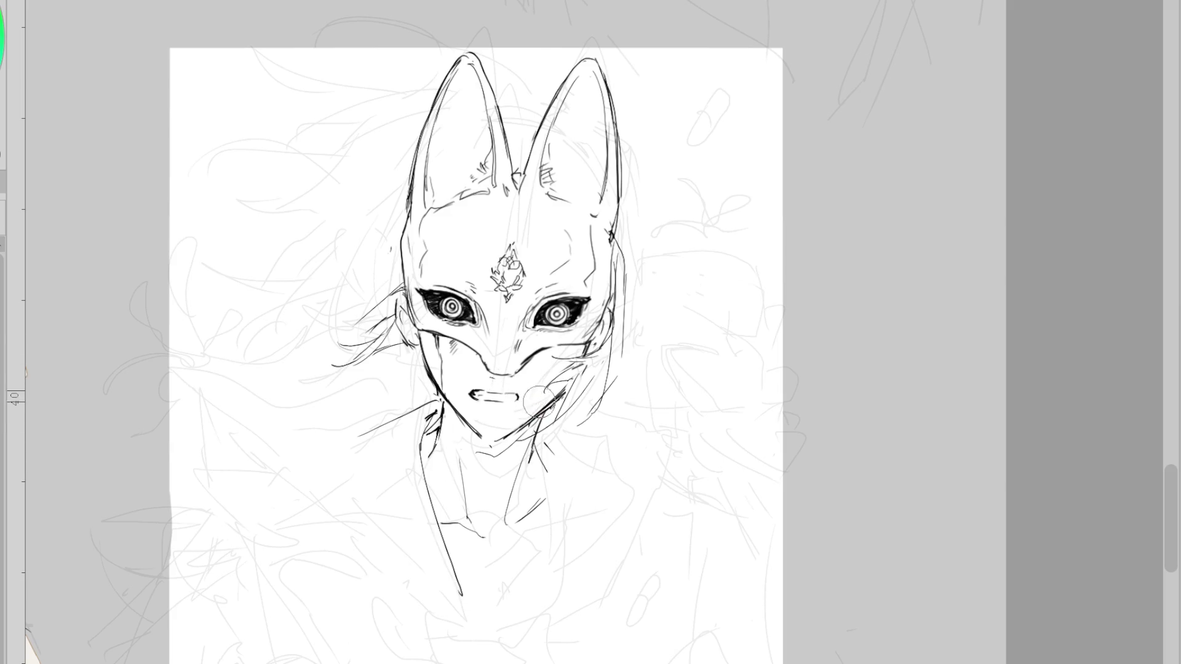
left_click_drag(478, 287, 460, 290)
- Extend the collar line downward, then erase and redraw the left collar line sweeping out left and down
key("p")
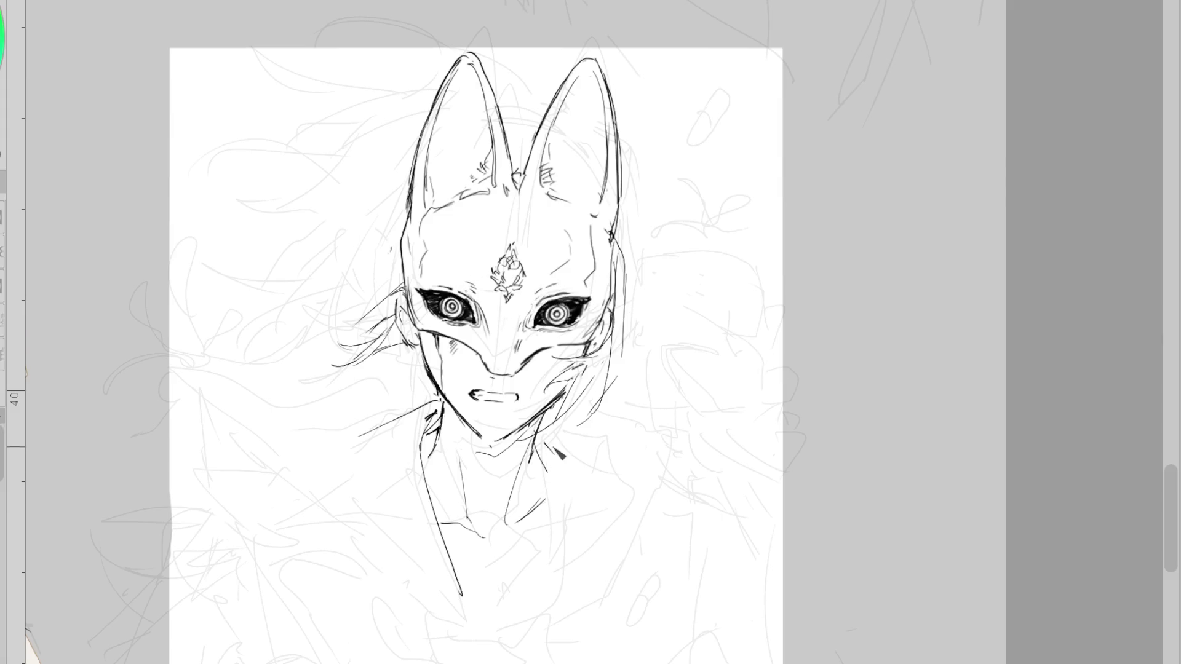
left_click_drag(460, 592, 475, 623)
key("e")
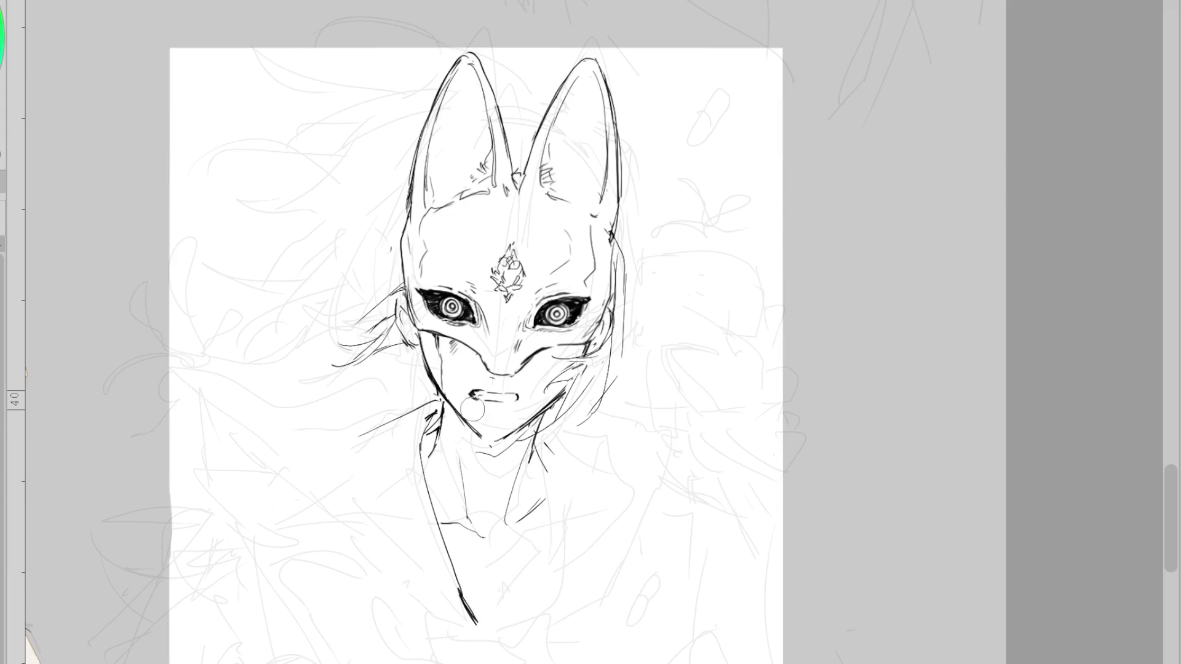
mouse_move(447, 546)
left_mouse_down()
mouse_move(409, 443)
mouse_move(465, 602)
left_mouse_up()
key("p")
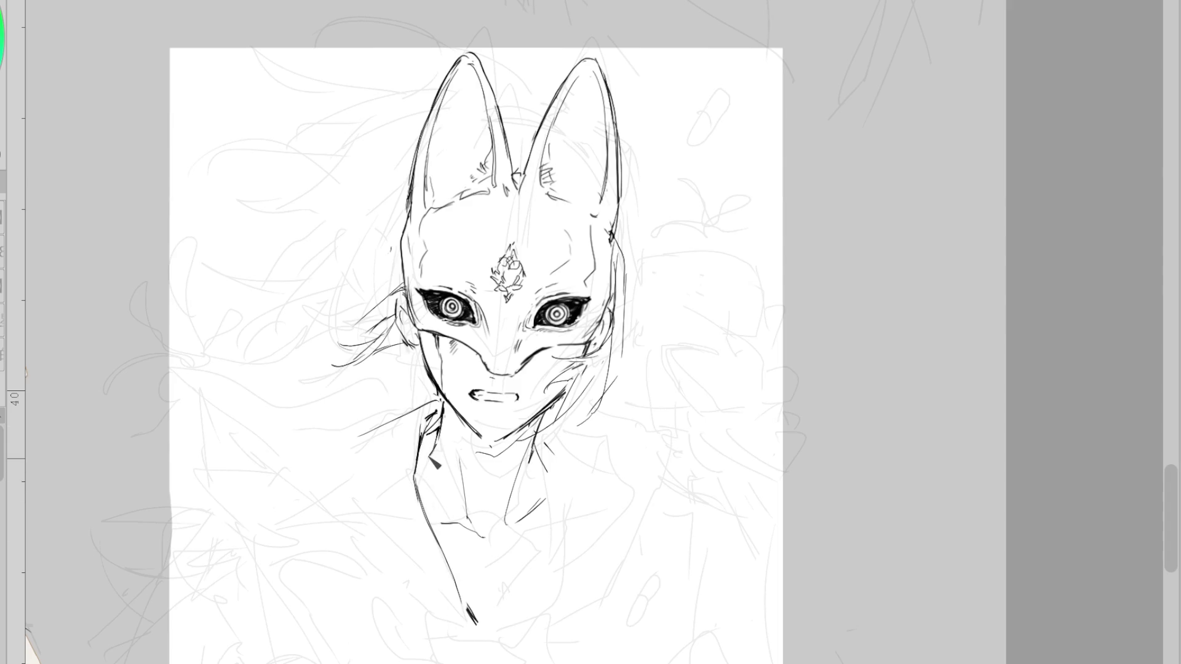
mouse_move(348, 352)
left_mouse_down()
mouse_move(231, 389)
mouse_move(350, 561)
mouse_move(470, 640)
left_mouse_up()
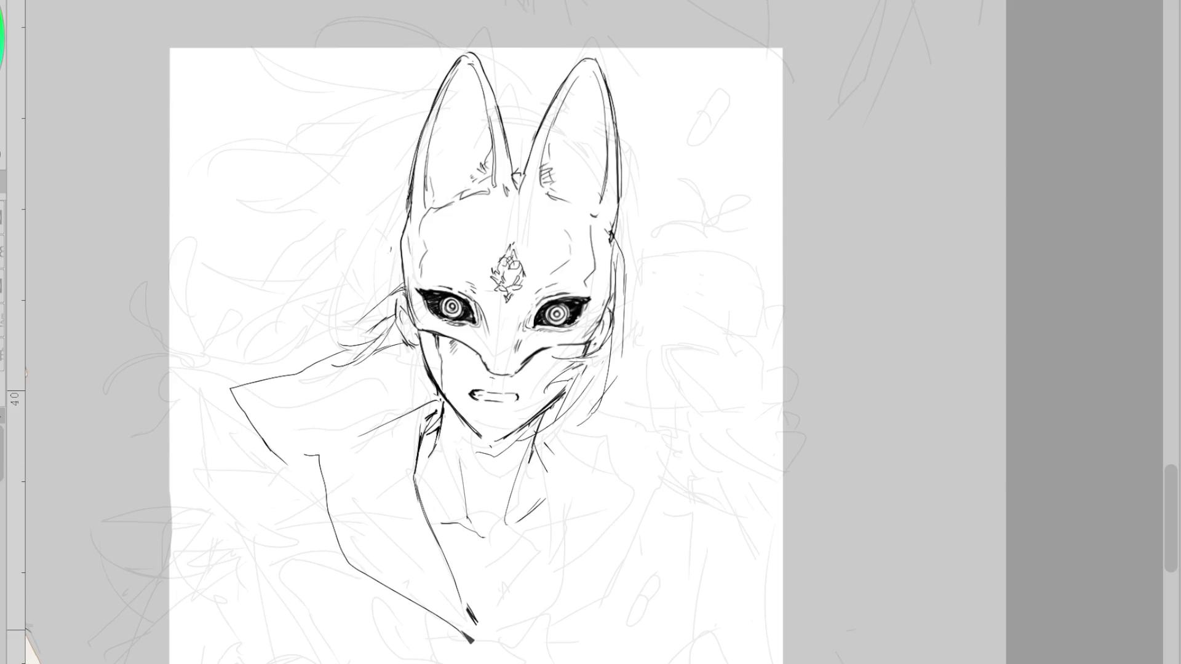
- Ink the left collar edges with short fur marks, undo a stray stroke, and draw the collarbone line
left_click_drag(363, 452, 424, 410)
left_click_drag(319, 455, 400, 444)
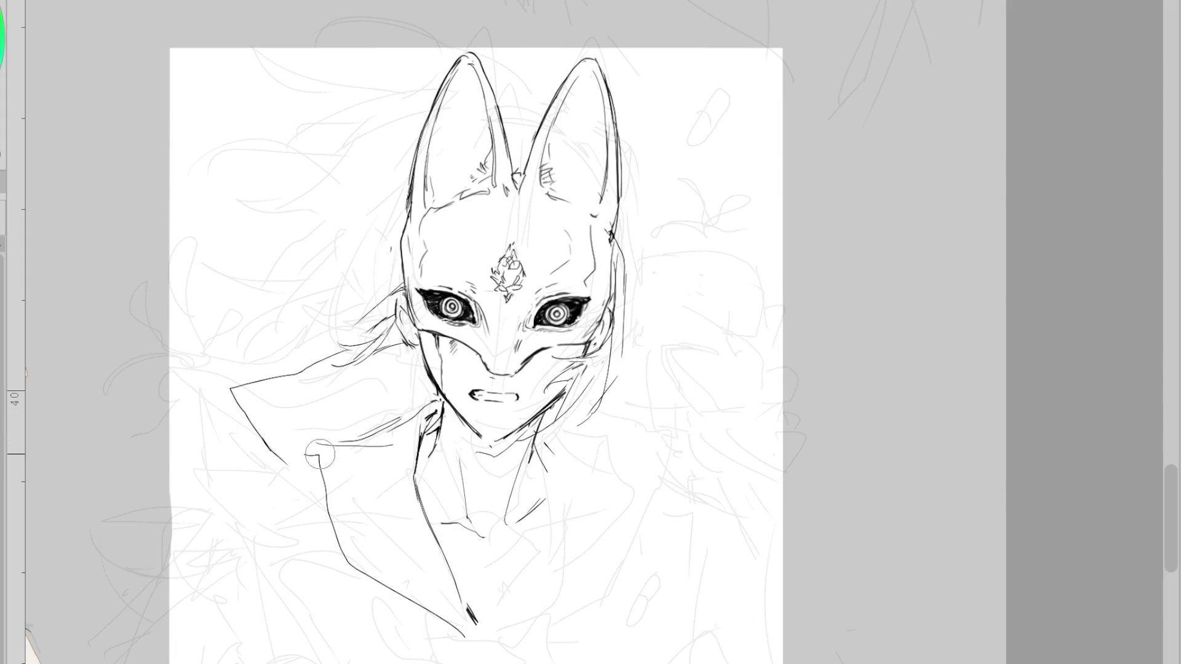
mouse_move(315, 456)
left_mouse_down()
mouse_move(295, 467)
mouse_move(263, 453)
mouse_move(289, 461)
mouse_move(282, 422)
mouse_move(352, 461)
left_mouse_up()
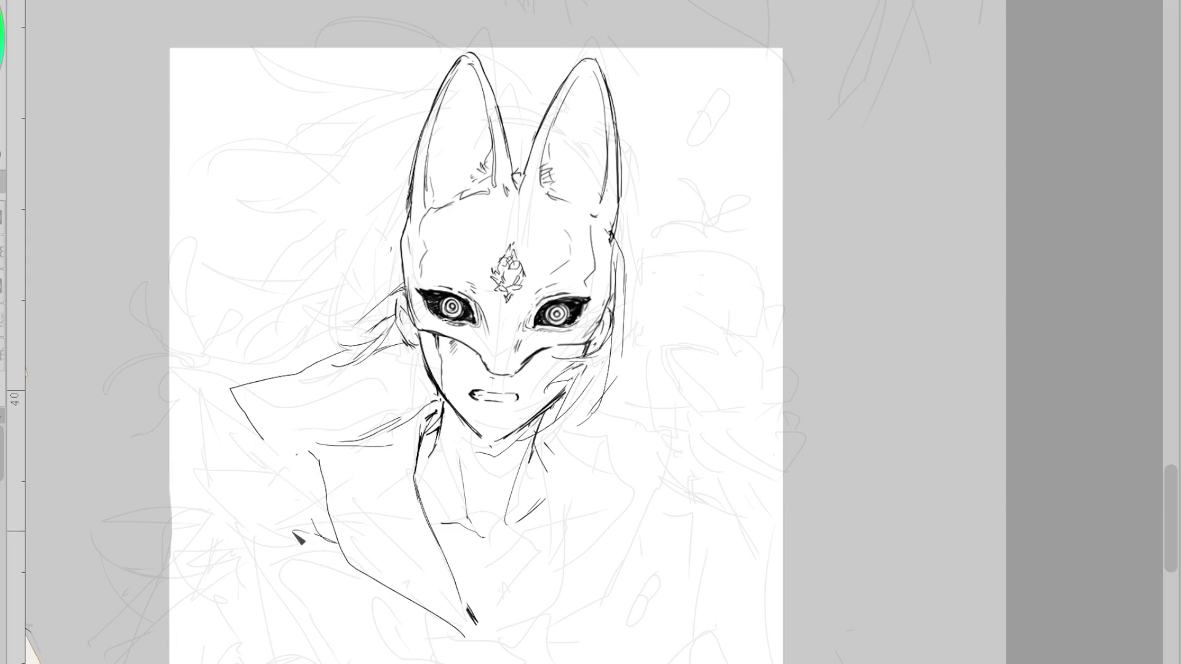
left_click_drag(273, 527, 289, 536)
left_click_drag(318, 501, 326, 510)
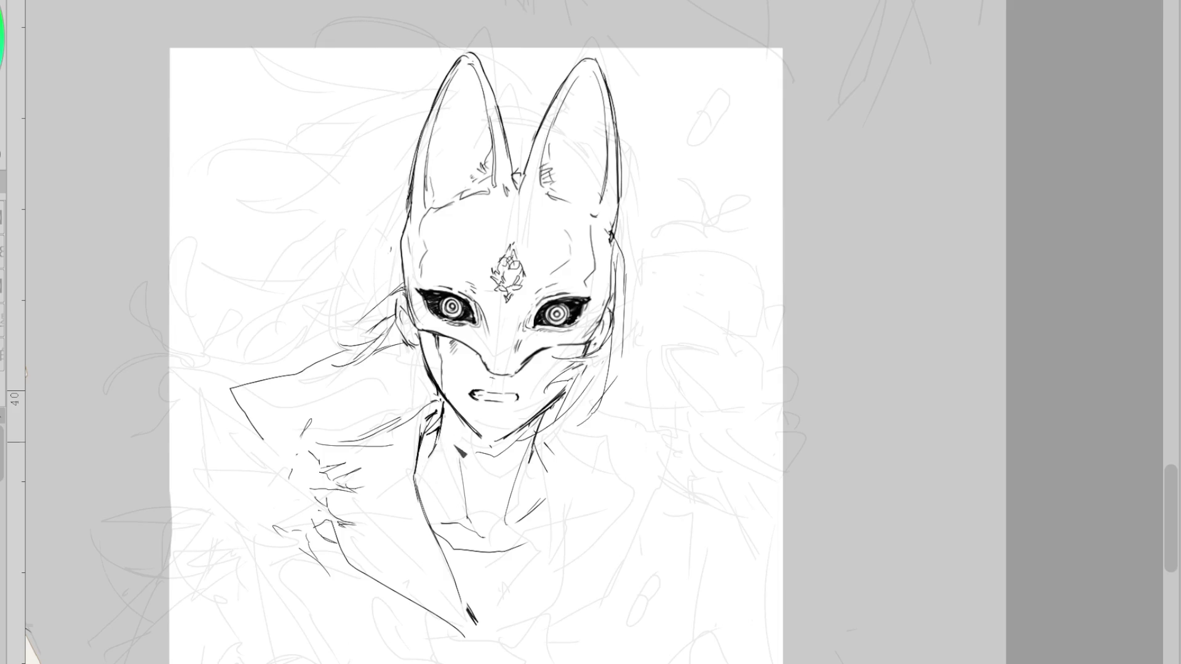
key("ctrl+z")
key("ctrl+z")
mouse_move(445, 547)
left_mouse_down()
mouse_move(530, 549)
mouse_move(549, 485)
left_mouse_up()
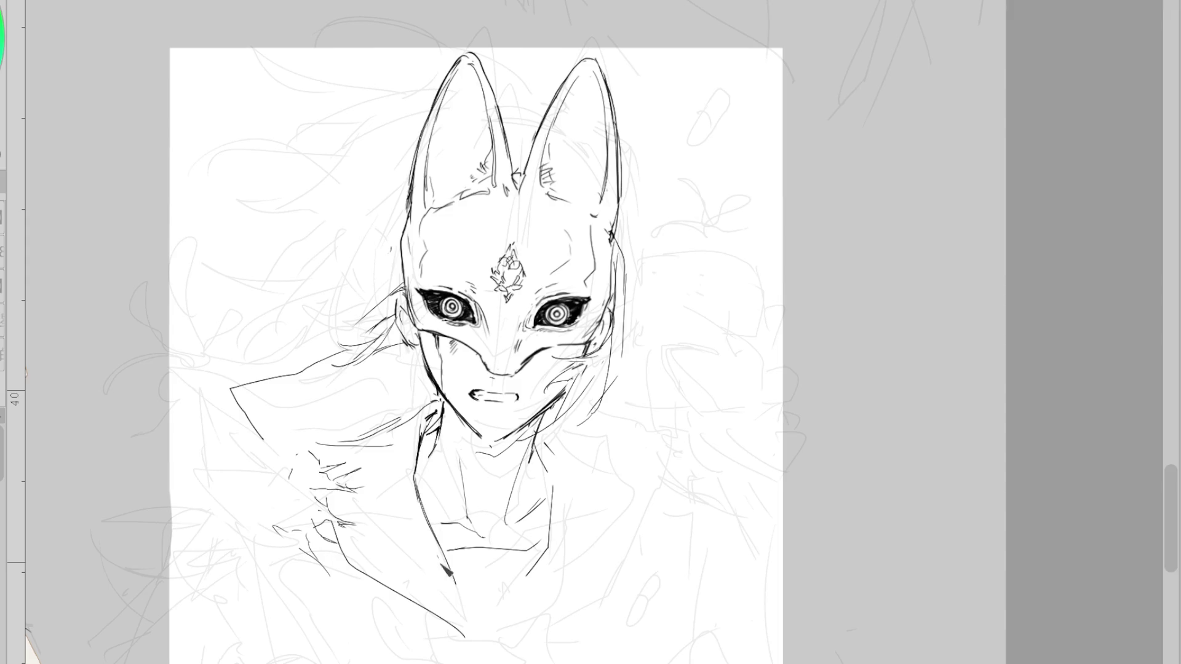
- Ink the right lapel lines down the chest, redrawing the inner lapel line until it ends further left
left_click_drag(440, 556, 472, 633)
mouse_move(545, 569)
left_mouse_down()
mouse_move(501, 628)
mouse_move(624, 524)
mouse_move(619, 452)
left_mouse_up()
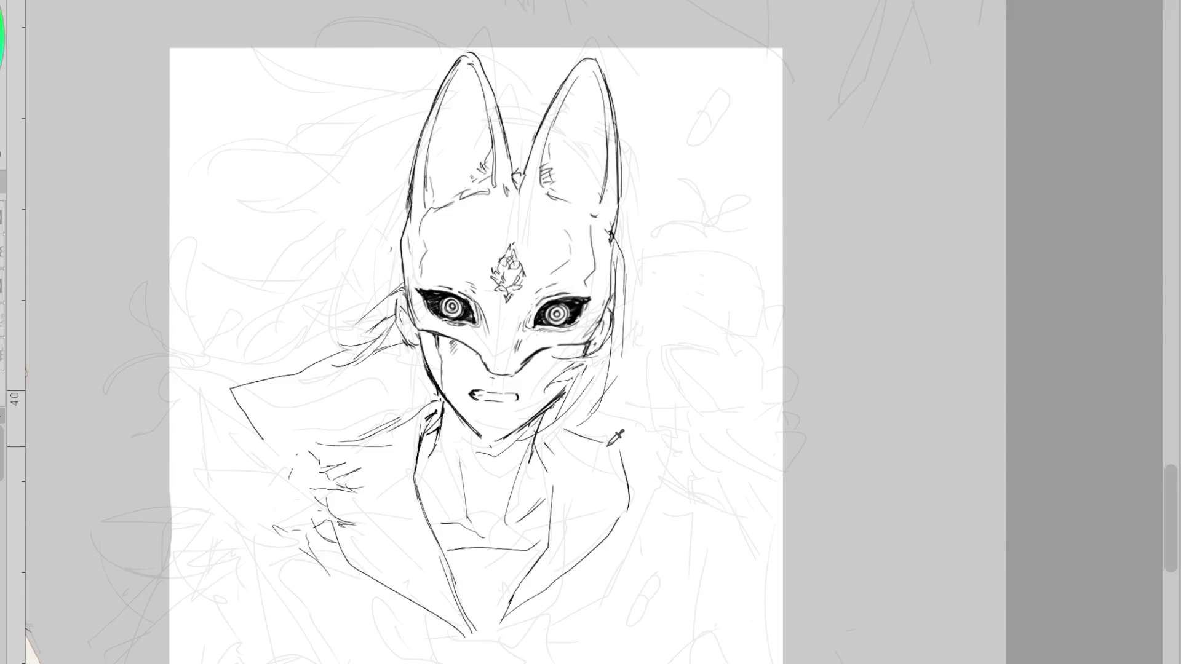
mouse_move(554, 426)
left_mouse_down()
mouse_move(600, 447)
mouse_move(621, 492)
left_mouse_up()
mouse_move(624, 440)
left_mouse_down()
mouse_move(639, 461)
mouse_move(628, 519)
mouse_move(635, 508)
mouse_move(581, 572)
mouse_move(503, 622)
left_mouse_up()
key("ctrl+z")
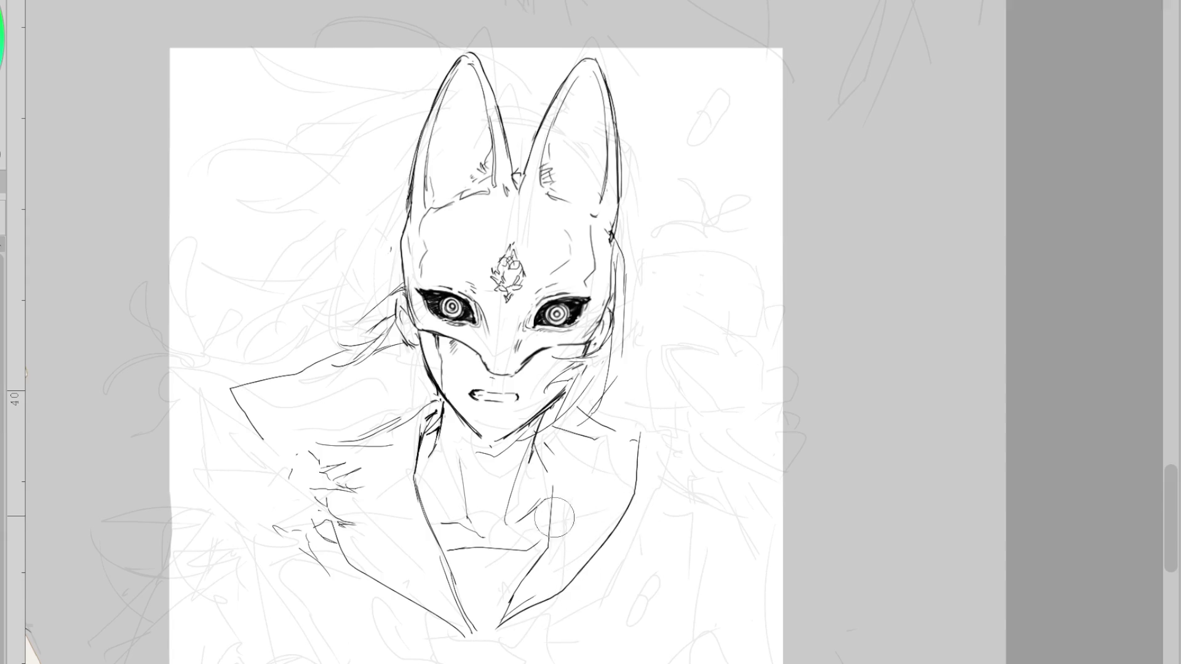
left_click_drag(556, 467, 523, 590)
key("ctrl+z")
left_click_drag(547, 464, 510, 627)
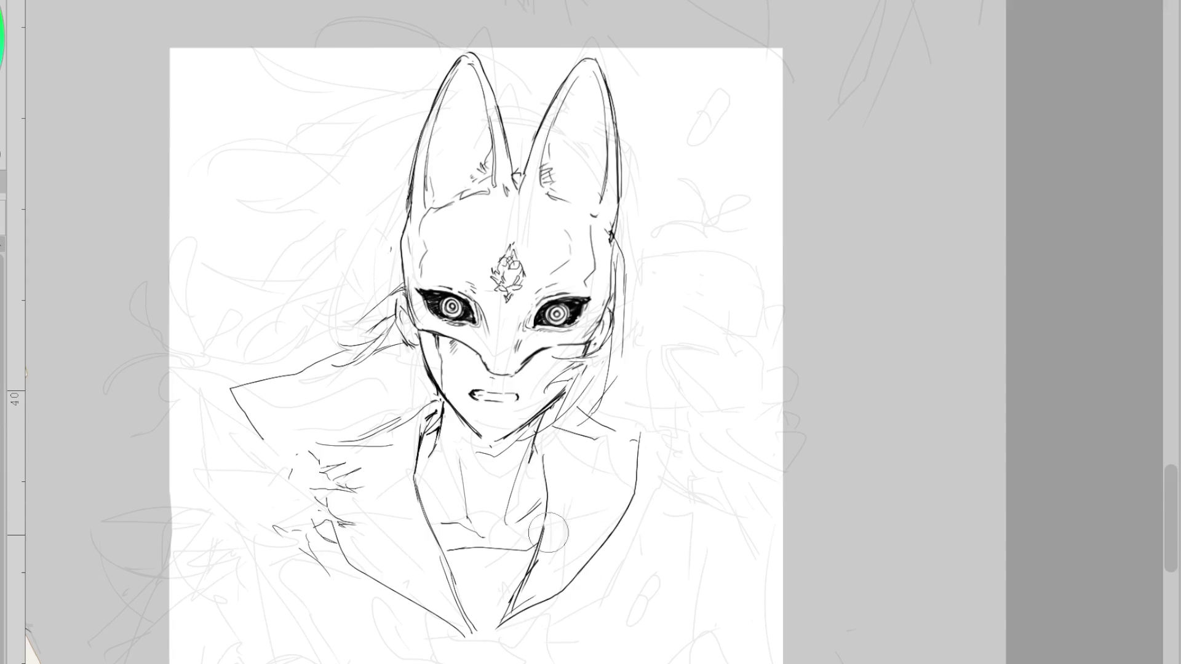
key("ctrl+z")
left_click_drag(546, 513, 501, 633)
key("ctrl+z")
left_click_drag(544, 523, 492, 630)
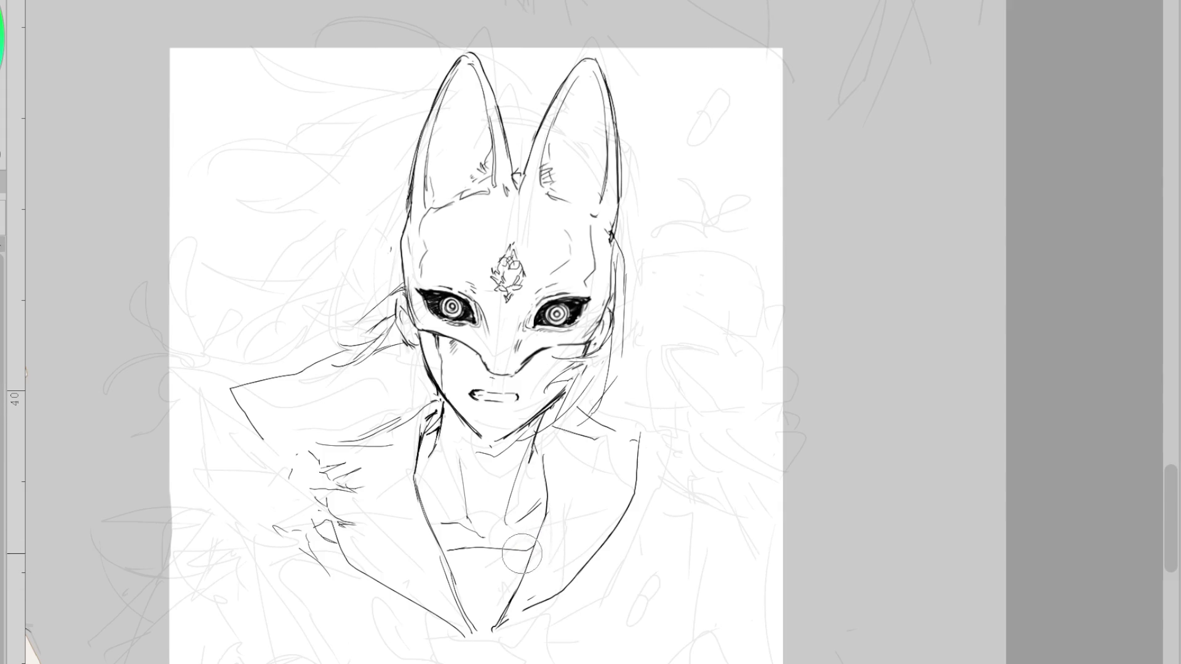
- Erase the collarbone and old jacket-edge lines, redraw the jacket's right side, and outline the wide left collar flap
mouse_move(521, 553)
left_mouse_down()
mouse_move(487, 540)
mouse_move(534, 545)
mouse_move(444, 555)
left_mouse_up()
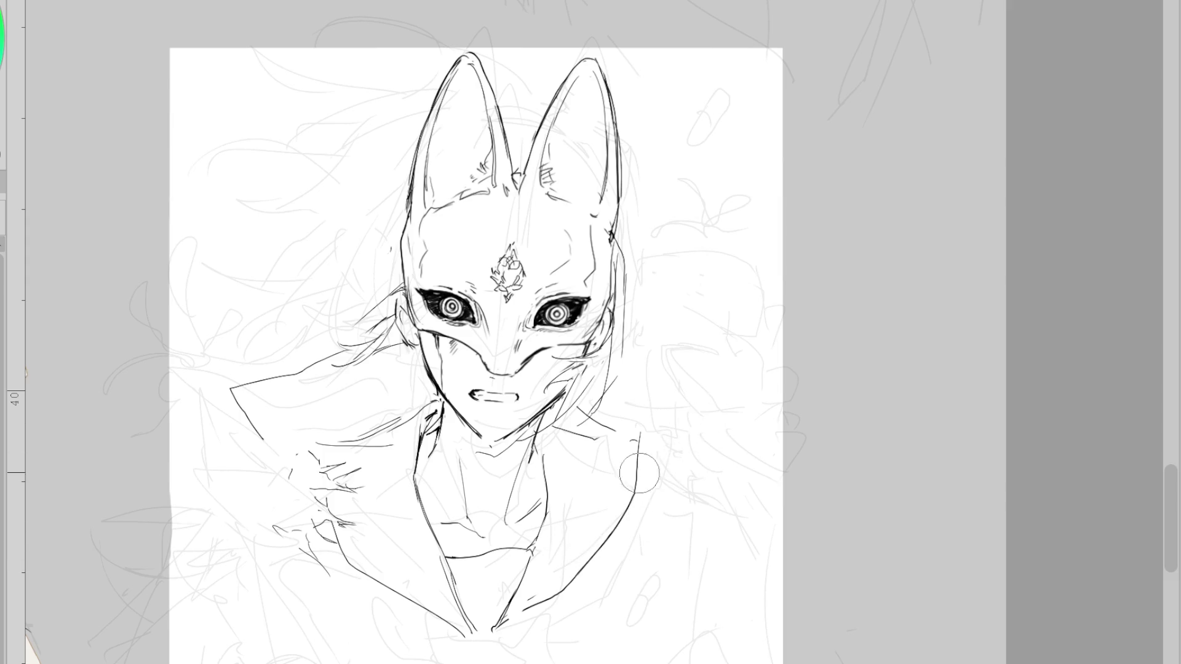
mouse_move(634, 447)
left_mouse_down()
mouse_move(518, 625)
mouse_move(600, 561)
mouse_move(632, 484)
left_mouse_up()
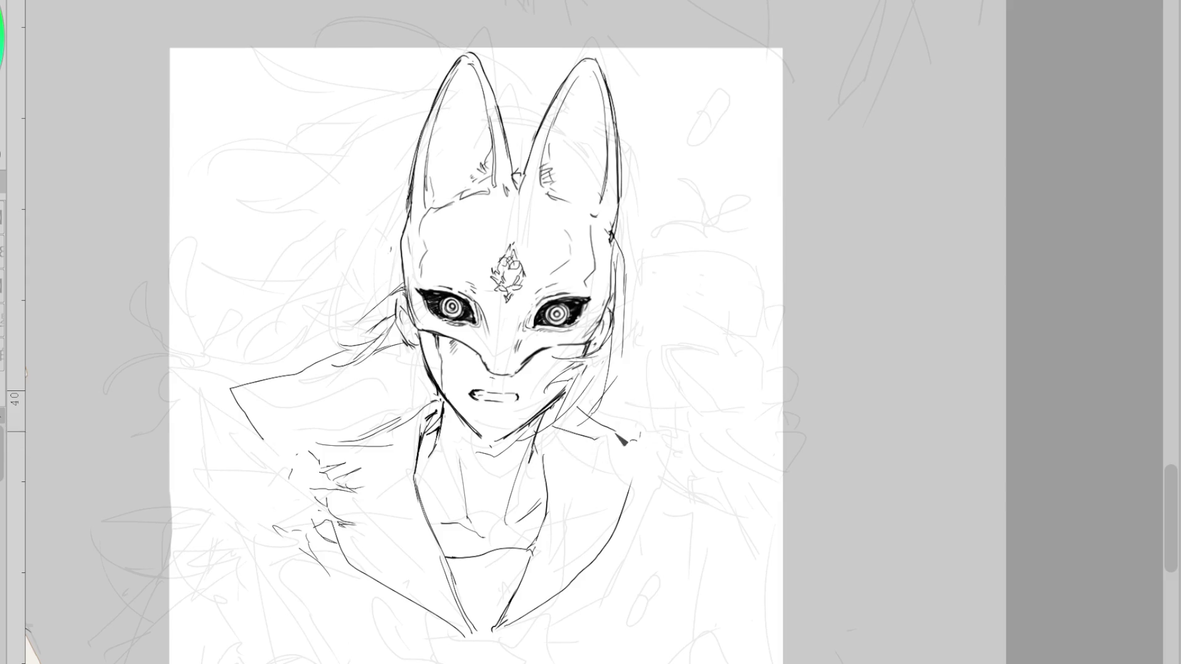
mouse_move(595, 430)
left_mouse_down()
mouse_move(640, 423)
mouse_move(609, 421)
left_mouse_up()
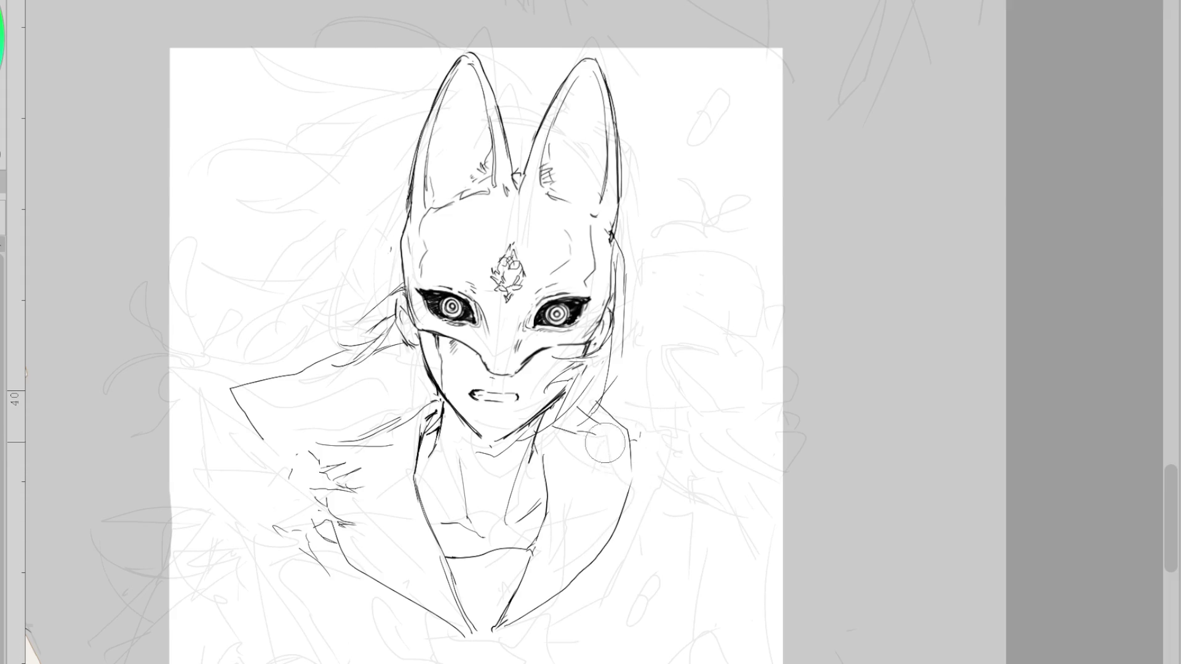
left_click_drag(630, 432, 634, 484)
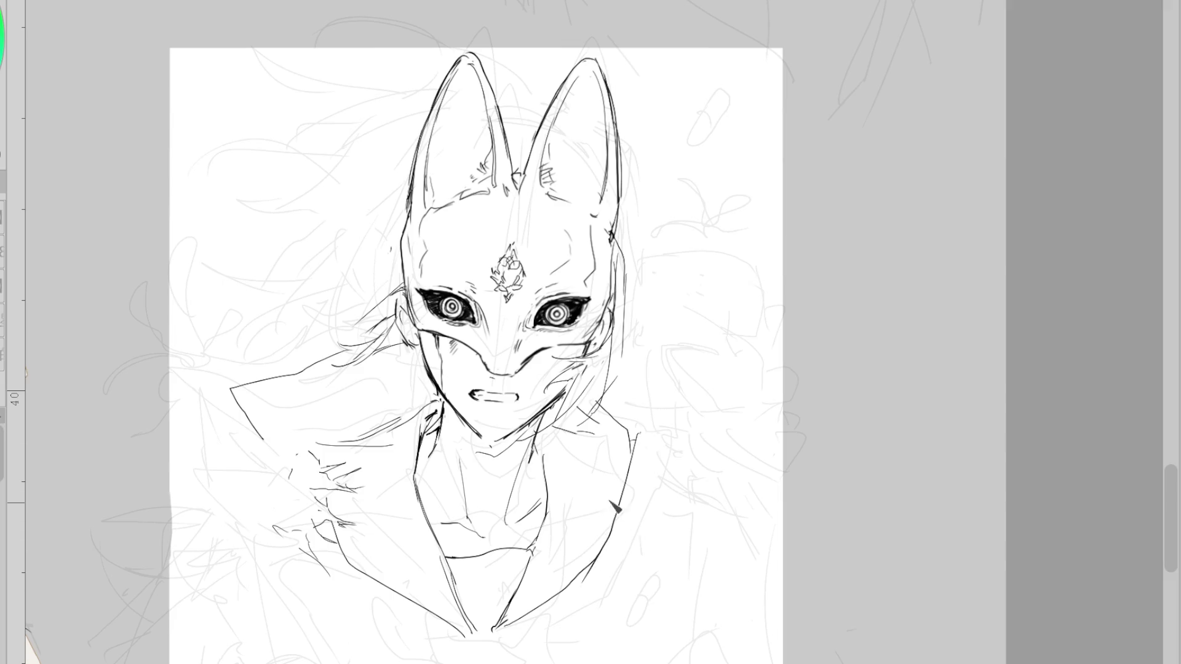
left_click_drag(631, 443, 581, 570)
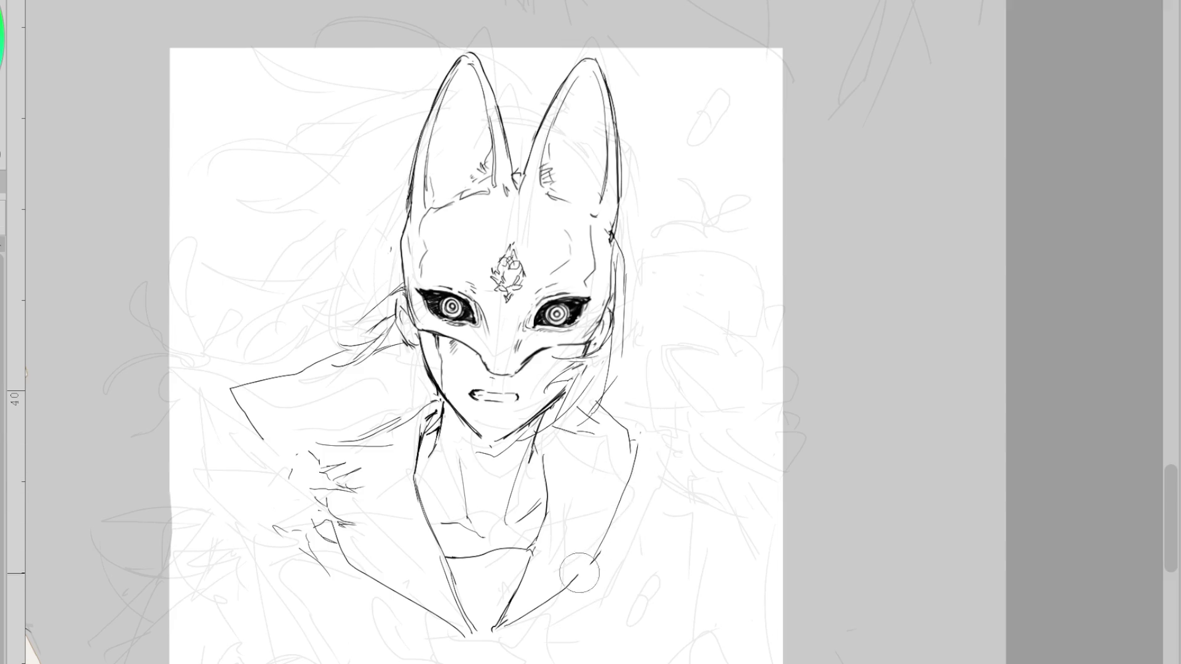
mouse_move(638, 474)
left_mouse_down()
mouse_move(591, 569)
mouse_move(641, 468)
left_mouse_up()
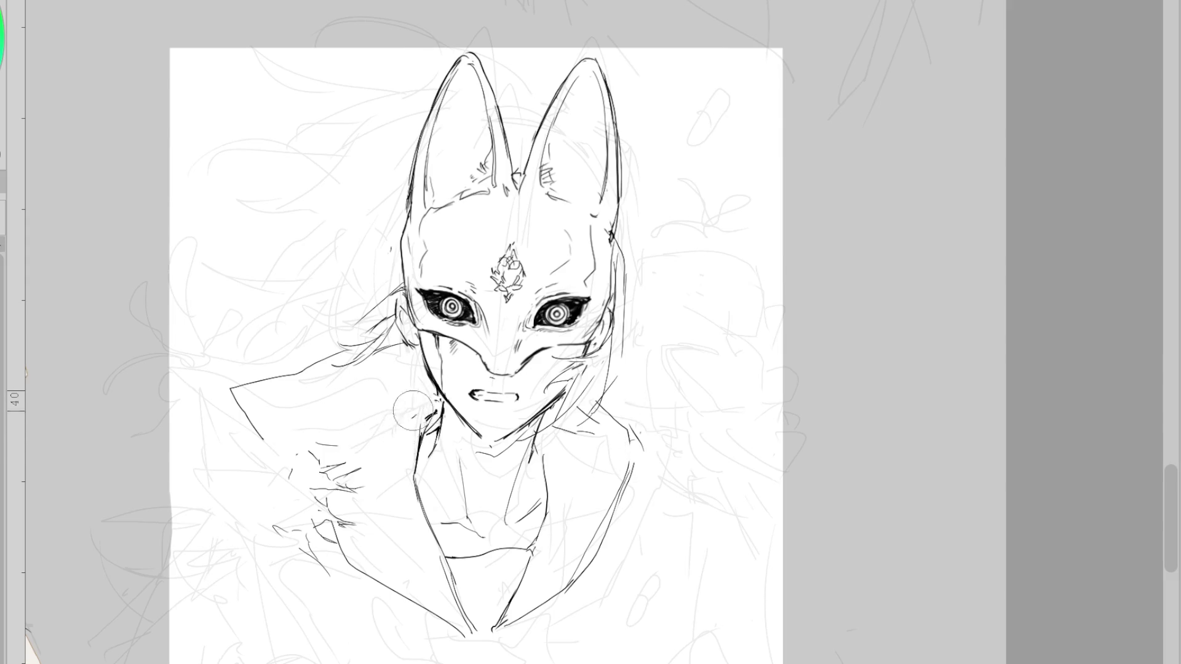
left_click_drag(372, 437, 275, 425)
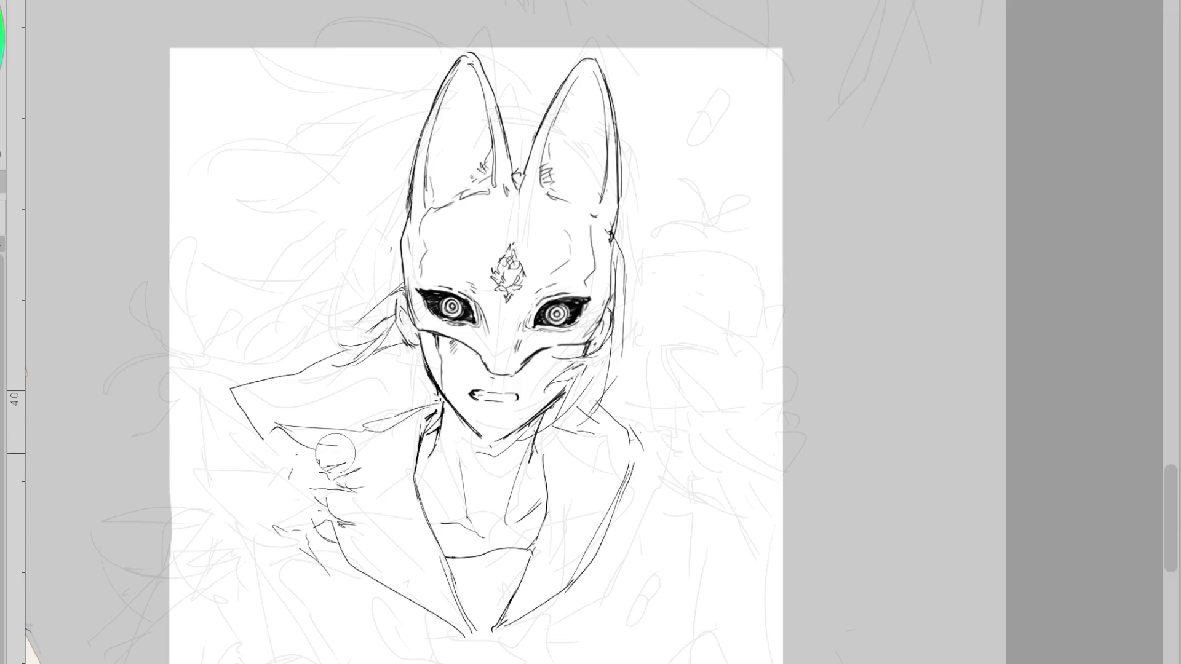
mouse_move(271, 436)
left_mouse_down()
mouse_move(190, 367)
mouse_move(363, 395)
left_mouse_up()
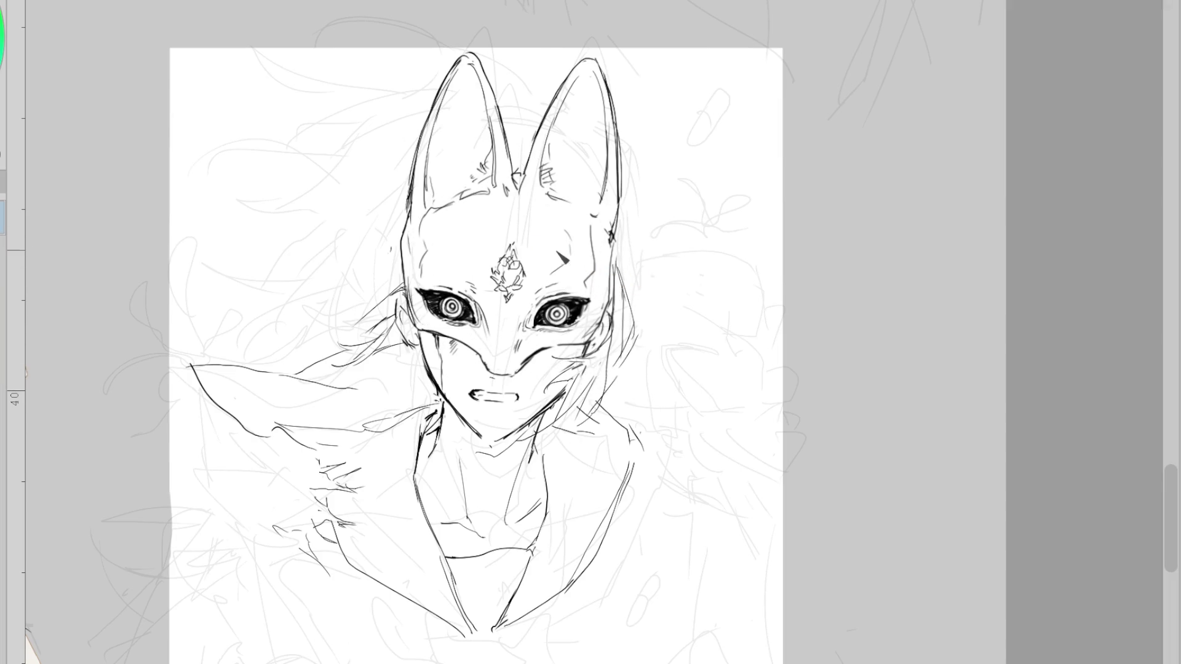
- Remove a stray forehead mark and reshape the right eye's iris with a larger brush
left_click_drag(540, 253, 536, 253)
key("ctrl+z")
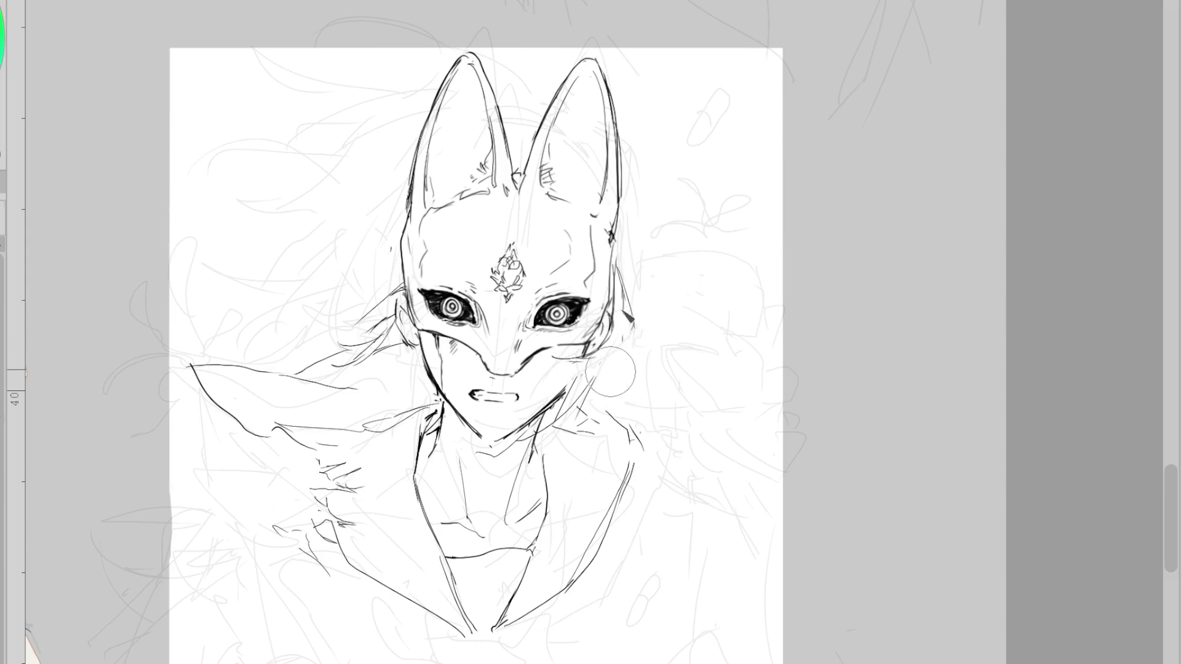
key("e")
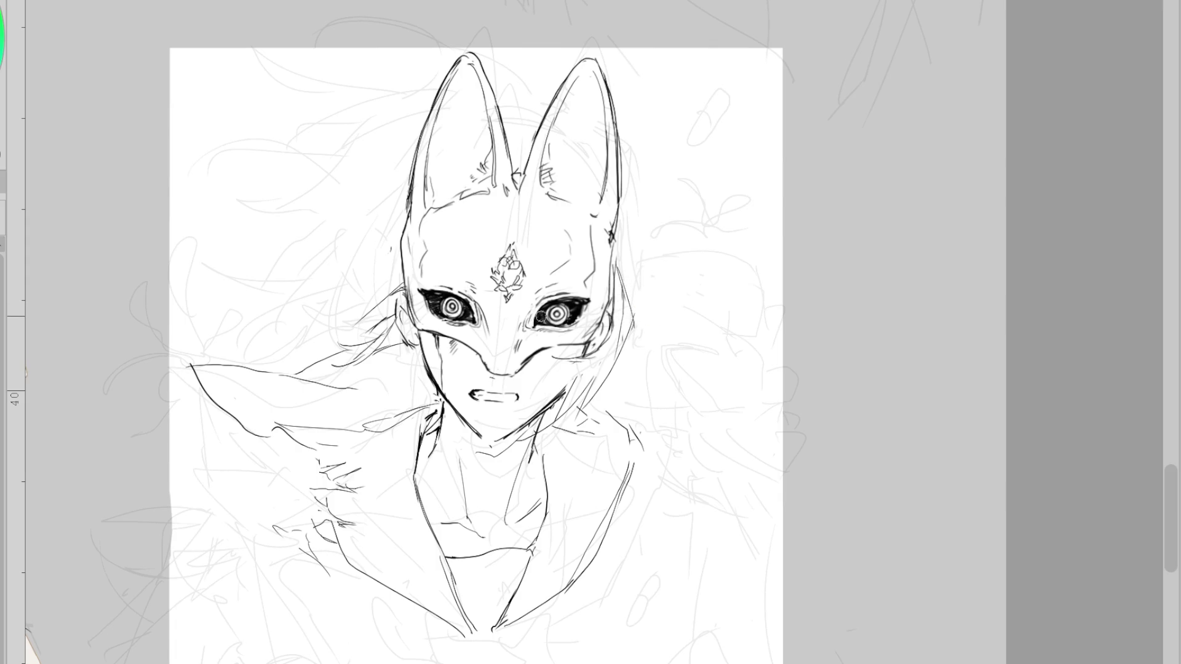
left_click_drag(540, 316, 556, 308)
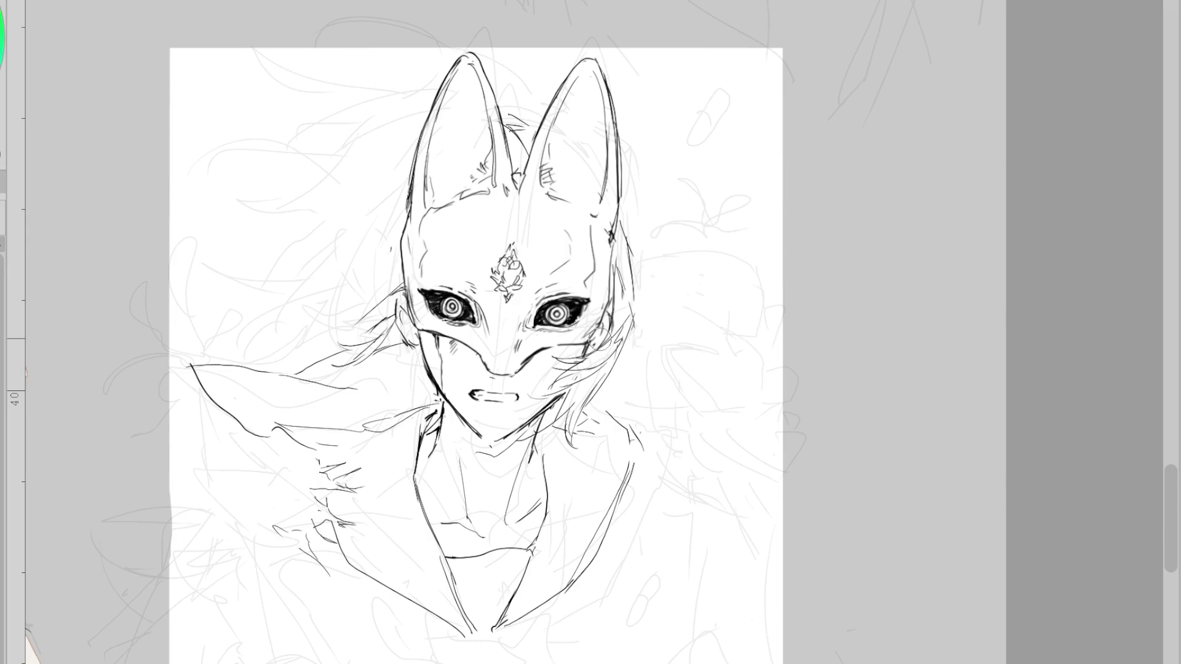
- Restore the strokes along the mask's right ear, drop a mouth-corner stroke, and add a stroke below the right eye
key("ctrl+z")
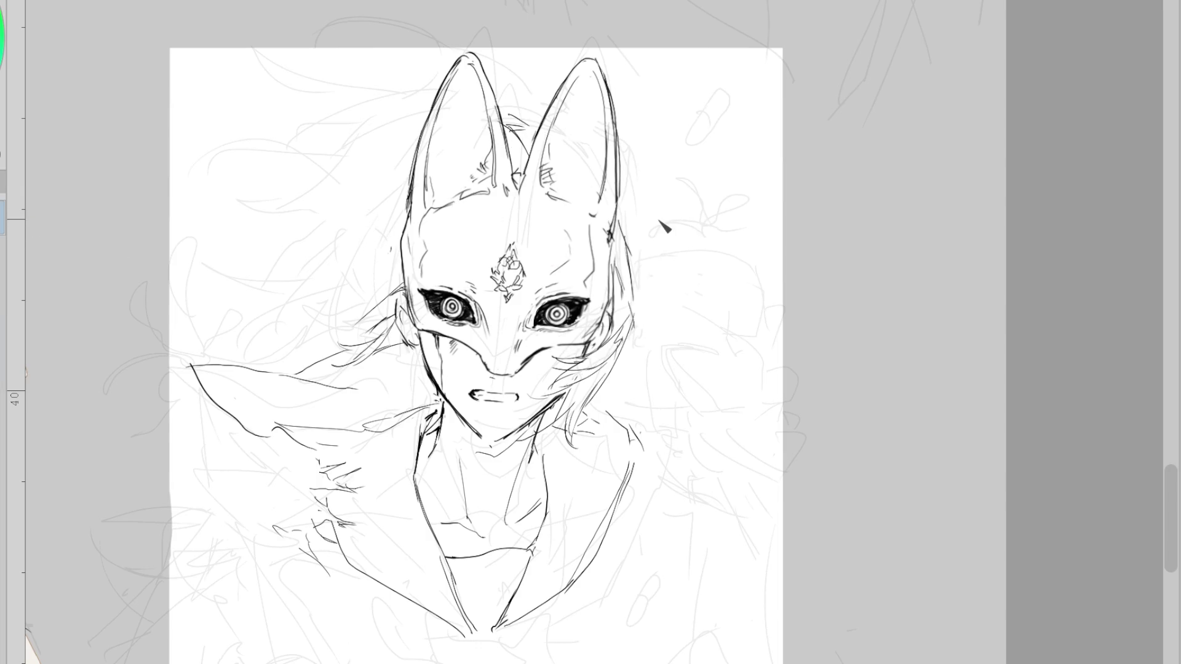
key("ctrl+z")
key("ctrl+y")
key("ctrl+y")
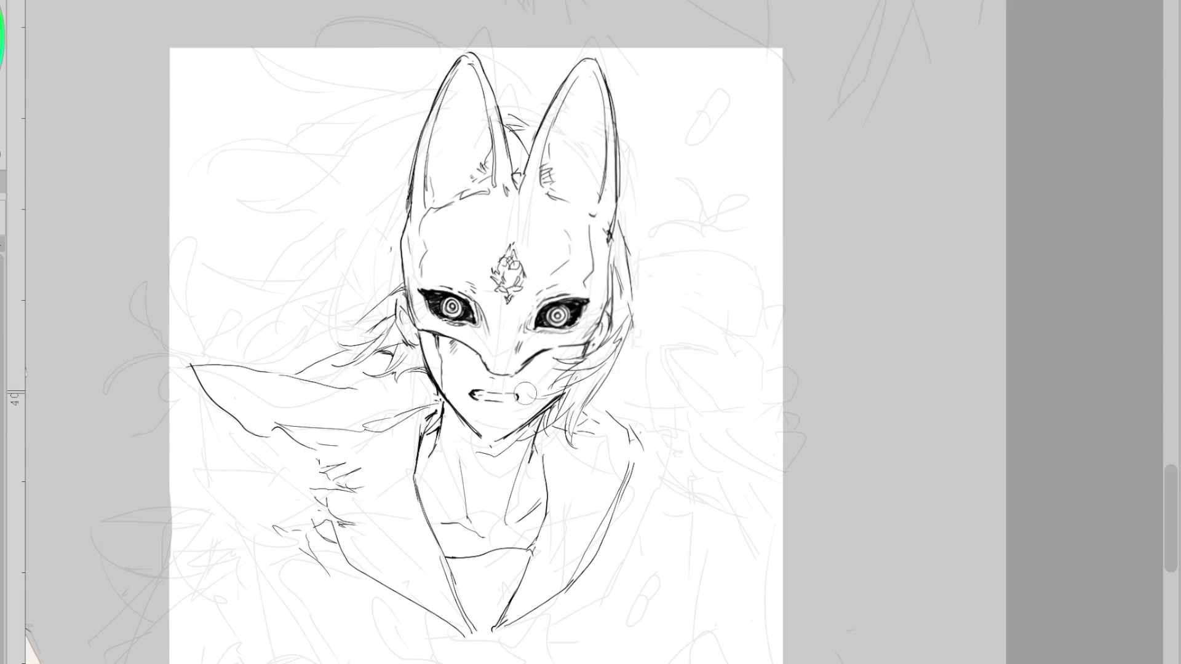
left_click_drag(514, 392, 529, 400)
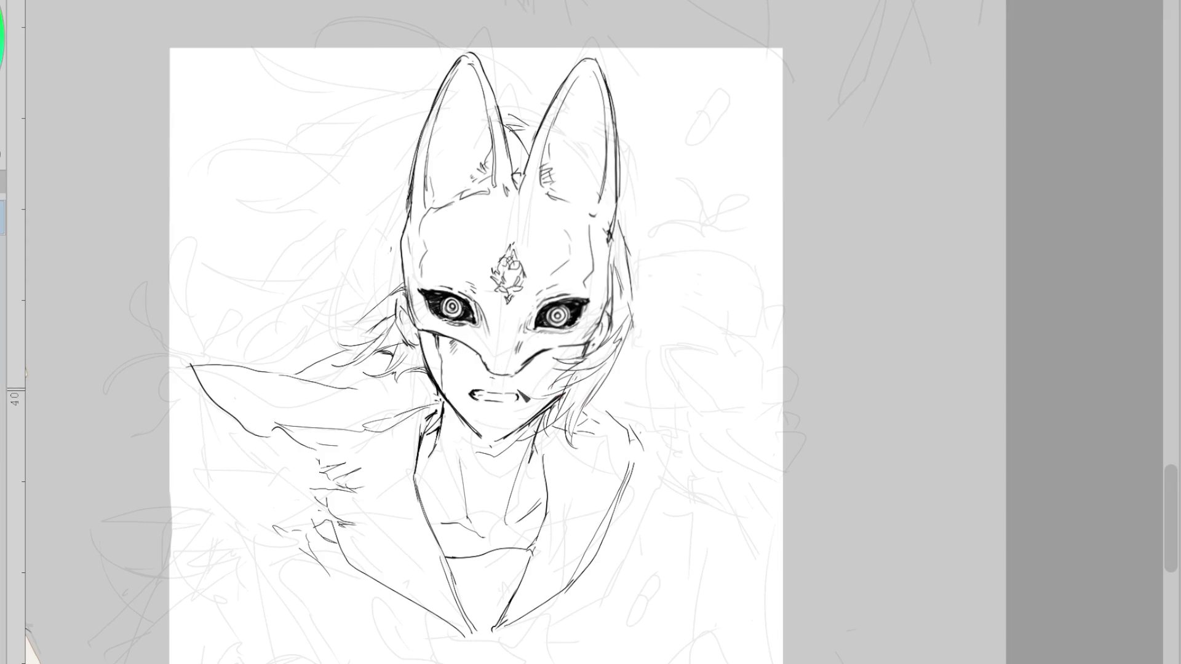
key("ctrl+z")
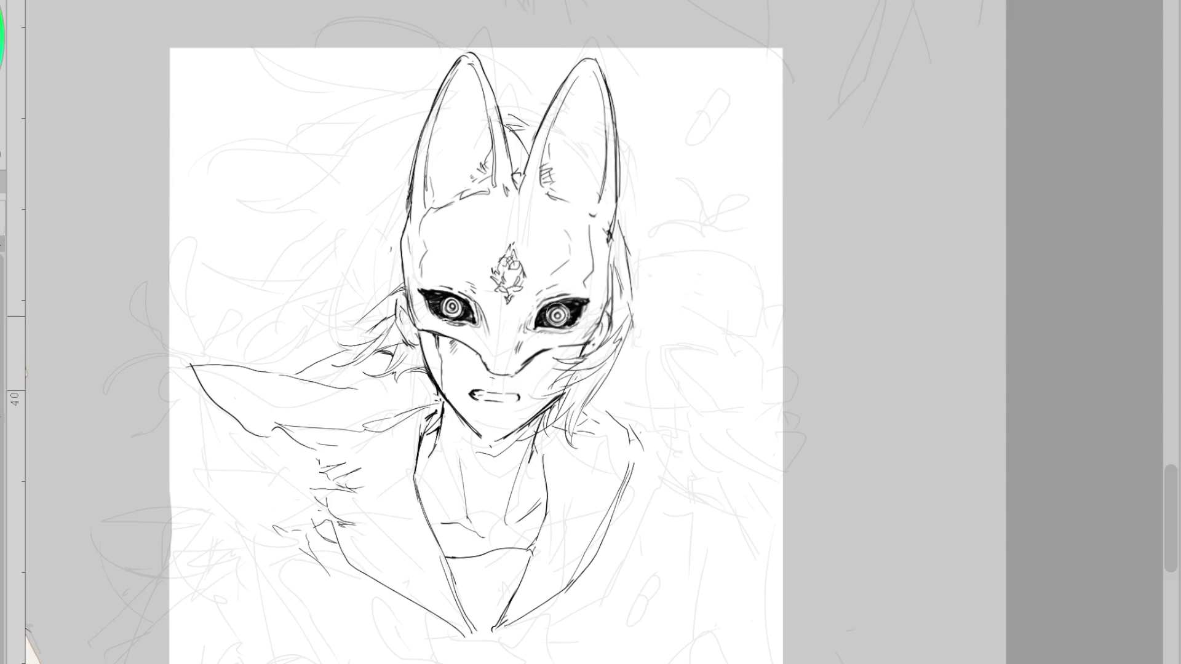
mouse_move(538, 332)
left_mouse_down()
mouse_move(542, 341)
mouse_move(553, 318)
left_mouse_up()
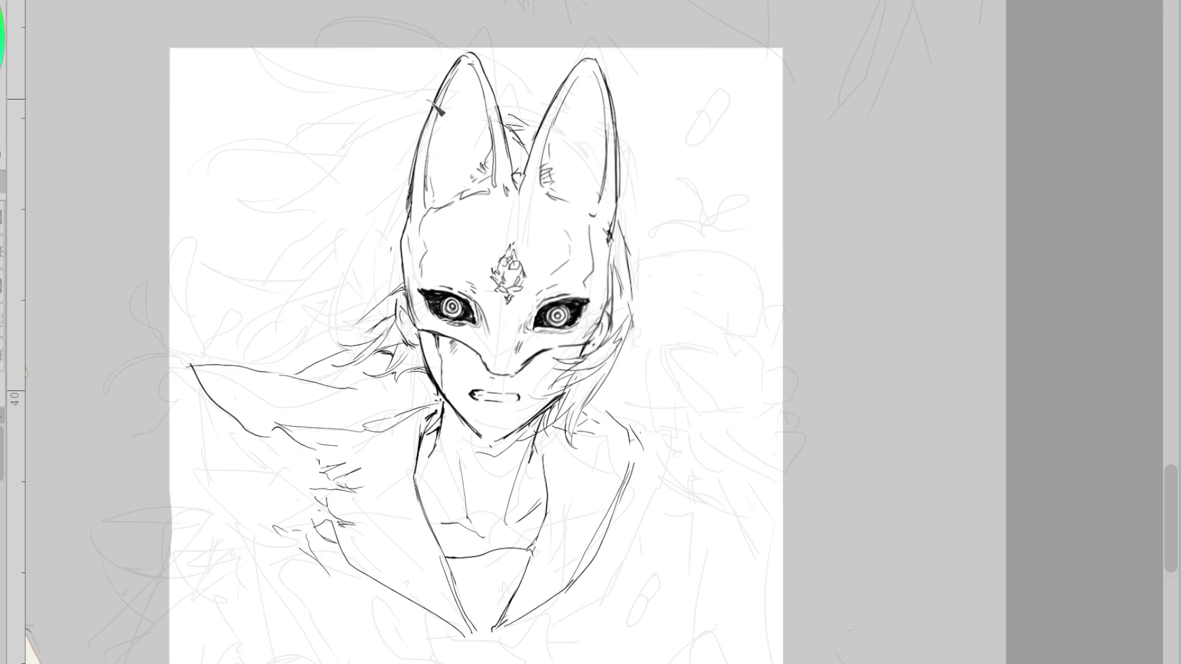
- Draw a curled hair strand by the left ear, hatch under the fur line, and redraw the forehead crest as a diamond
mouse_move(433, 97)
left_mouse_down()
mouse_move(349, 113)
mouse_move(375, 105)
left_mouse_up()
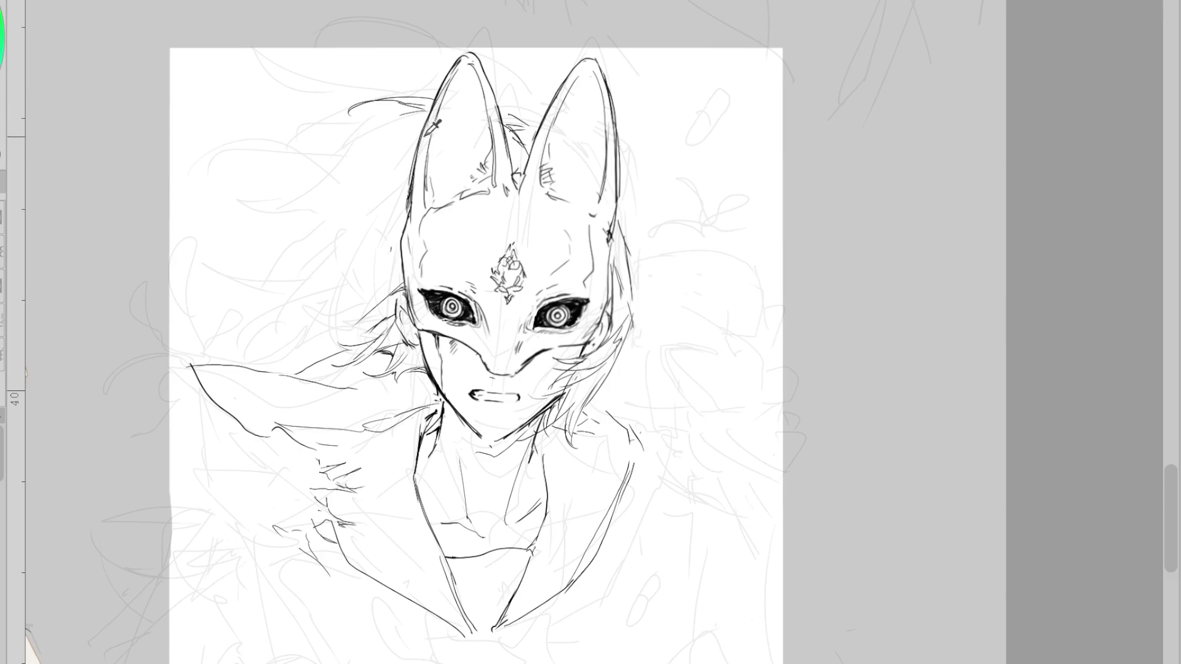
left_click_drag(360, 109, 339, 121)
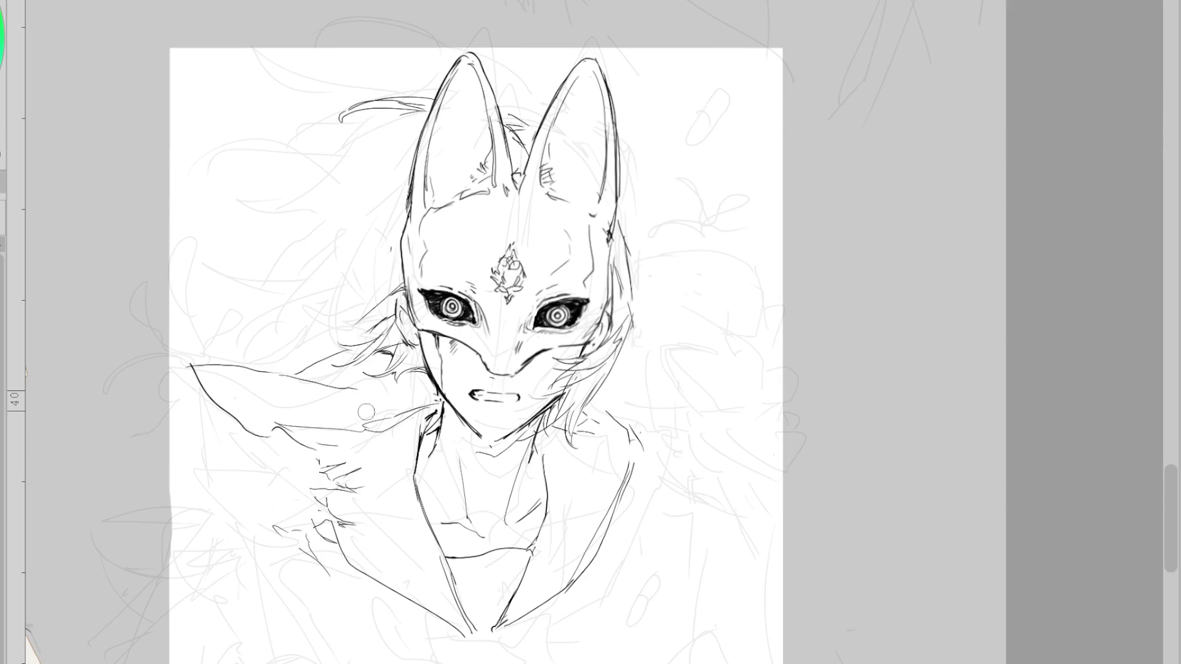
left_click_drag(289, 451, 261, 455)
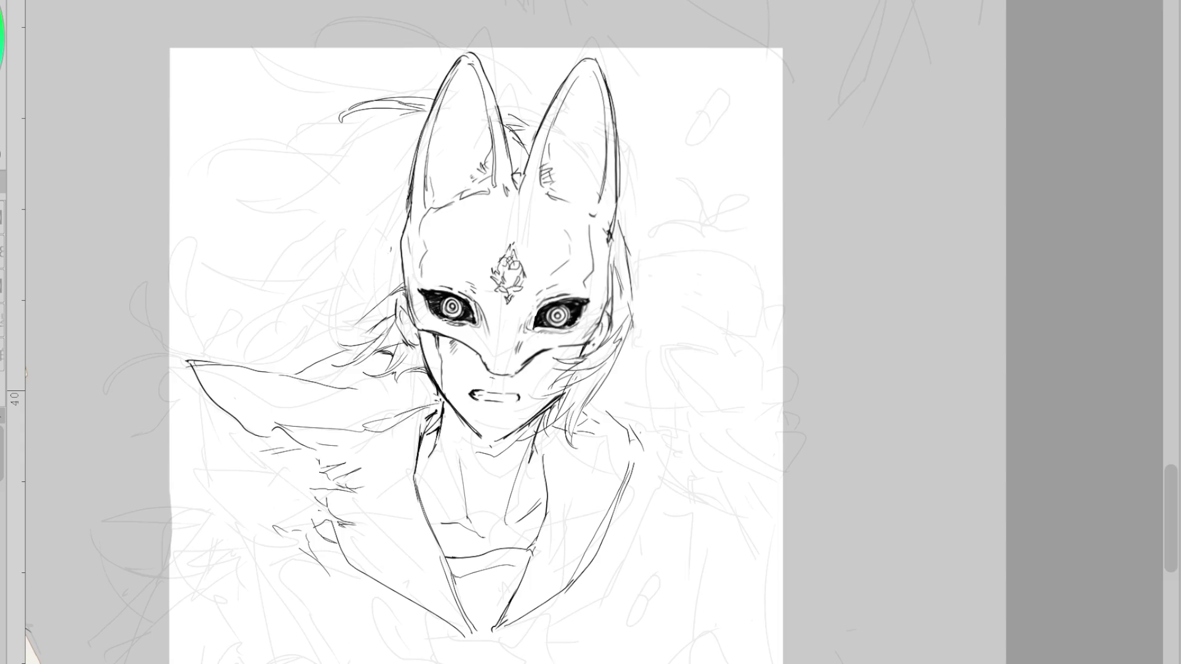
left_click_drag(504, 276, 513, 285)
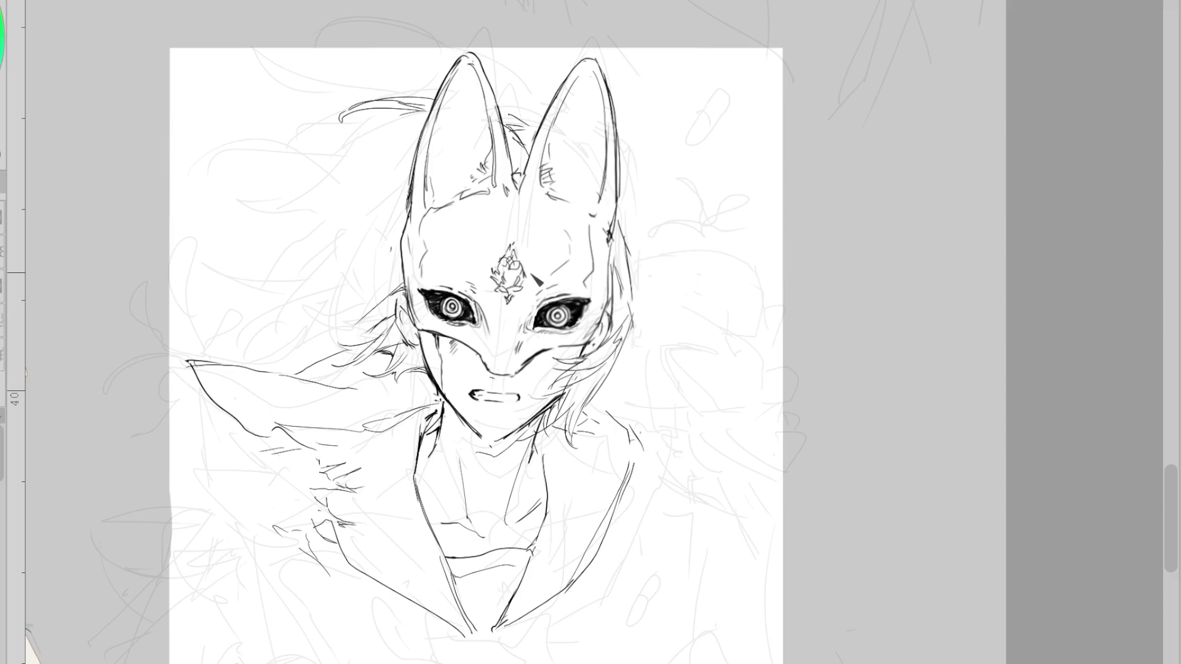
- Sweep more hair strands down the left of the mask, add a stroke beside the mouth, and hatch the left cheek
left_click_drag(421, 140, 290, 181)
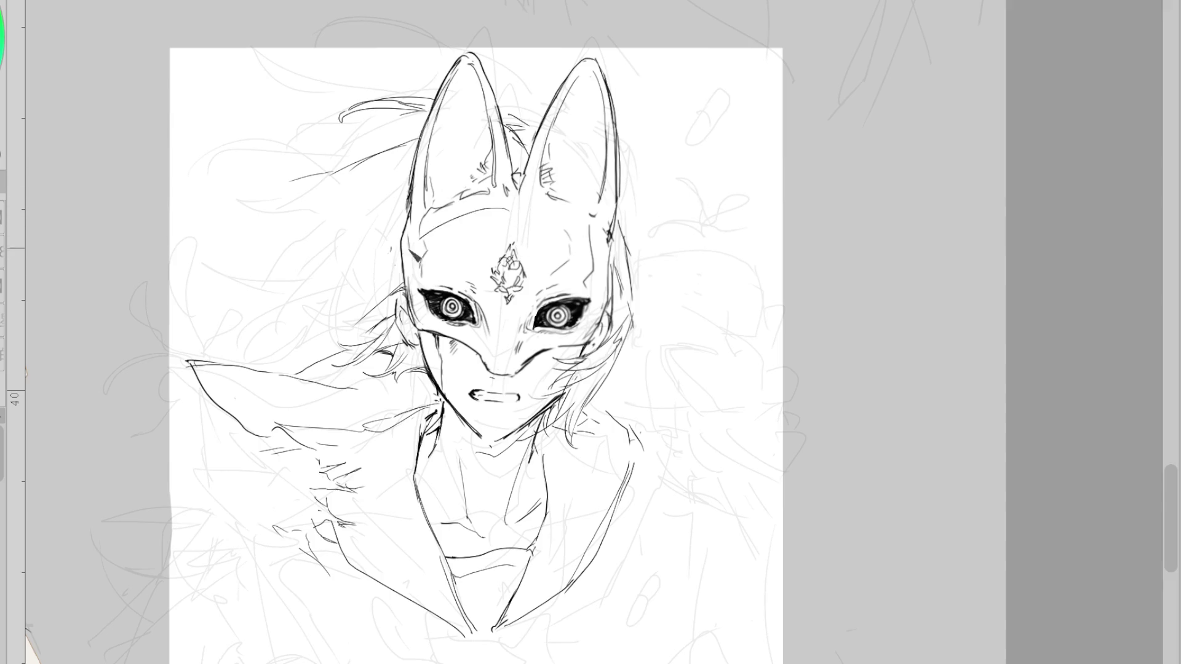
mouse_move(418, 258)
left_mouse_down()
mouse_move(344, 266)
mouse_move(299, 304)
left_mouse_up()
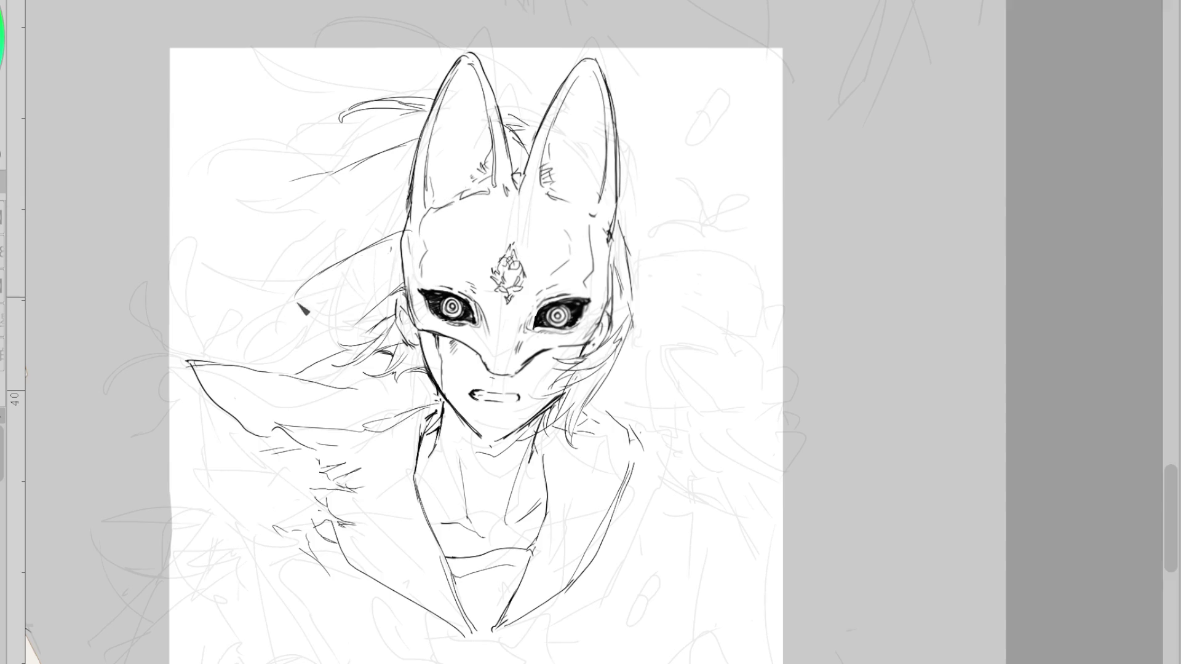
left_click_drag(384, 257, 325, 305)
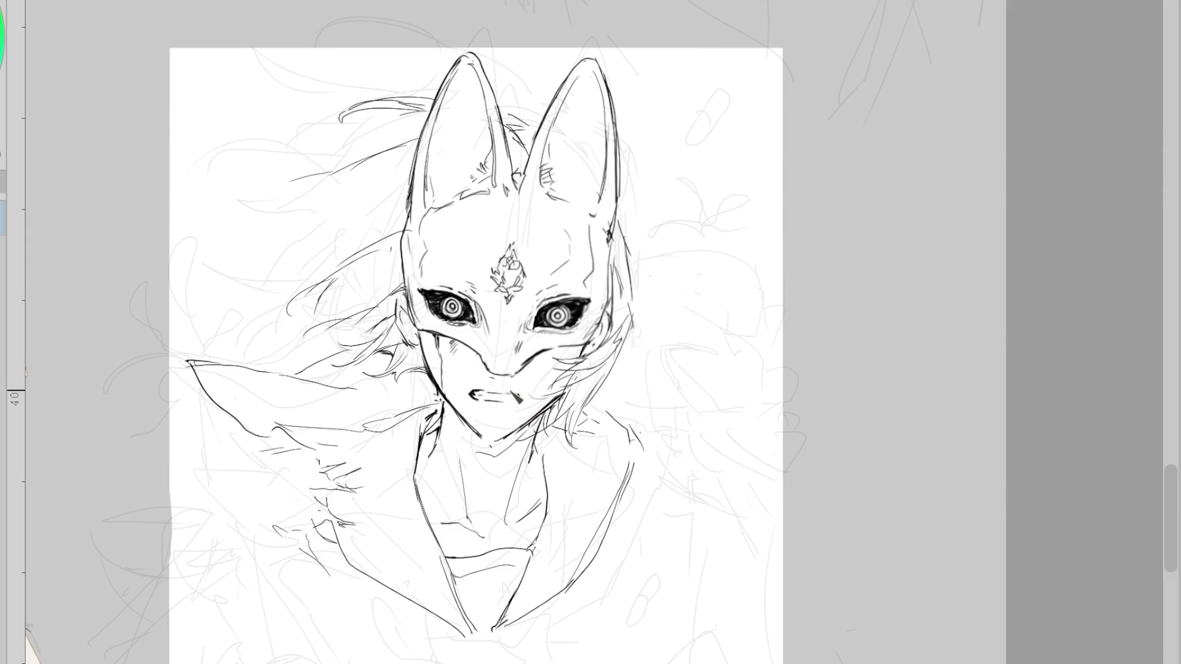
left_click_drag(528, 401, 537, 416)
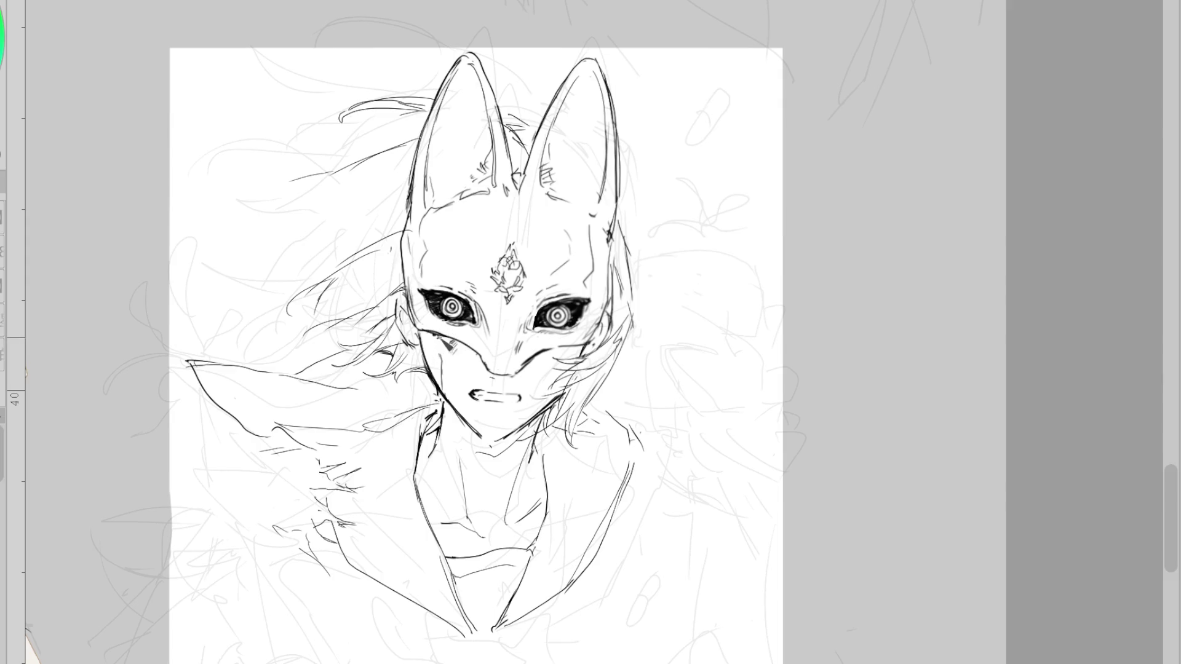
left_click_drag(447, 357, 456, 372)
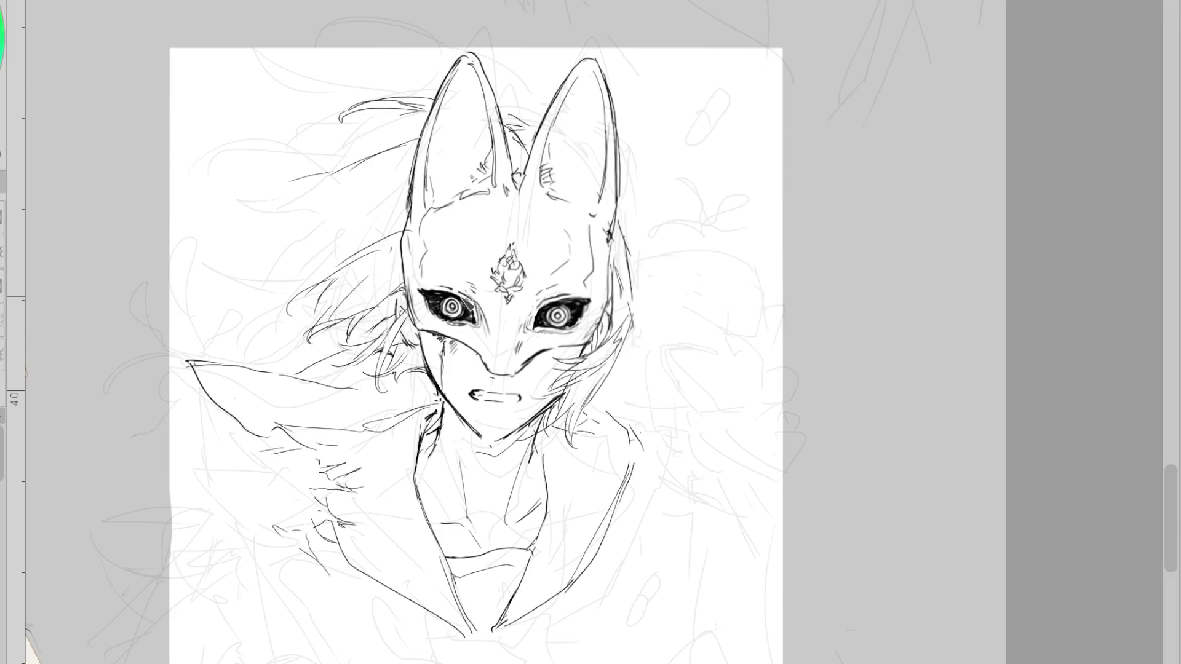
- Ink hooked and curled hair strands left of the mask and redraw the strand above the left ear
mouse_move(325, 184)
left_mouse_down()
mouse_move(271, 174)
mouse_move(295, 226)
left_mouse_up()
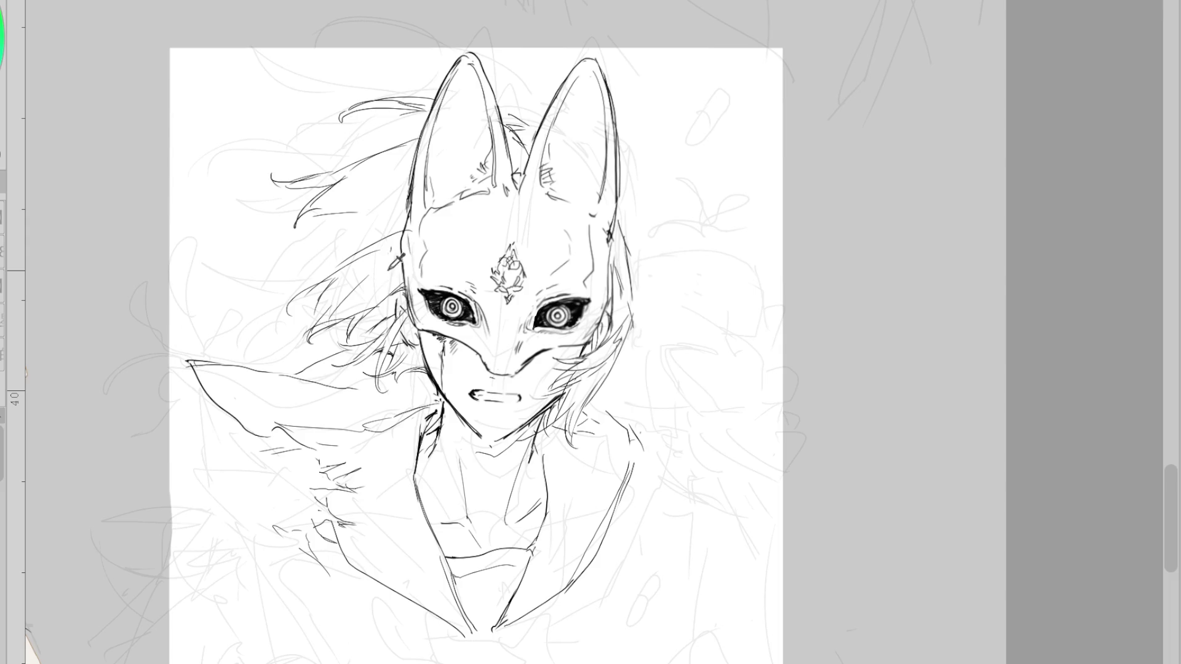
left_click_drag(314, 255, 282, 235)
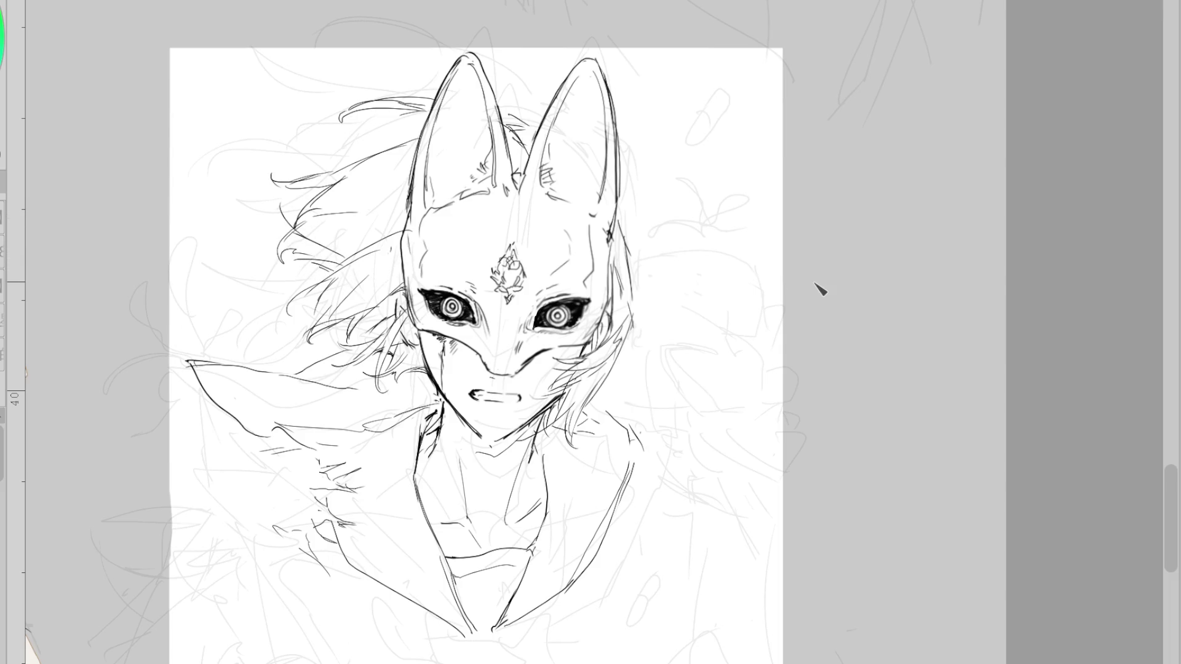
left_click_drag(311, 200, 288, 222)
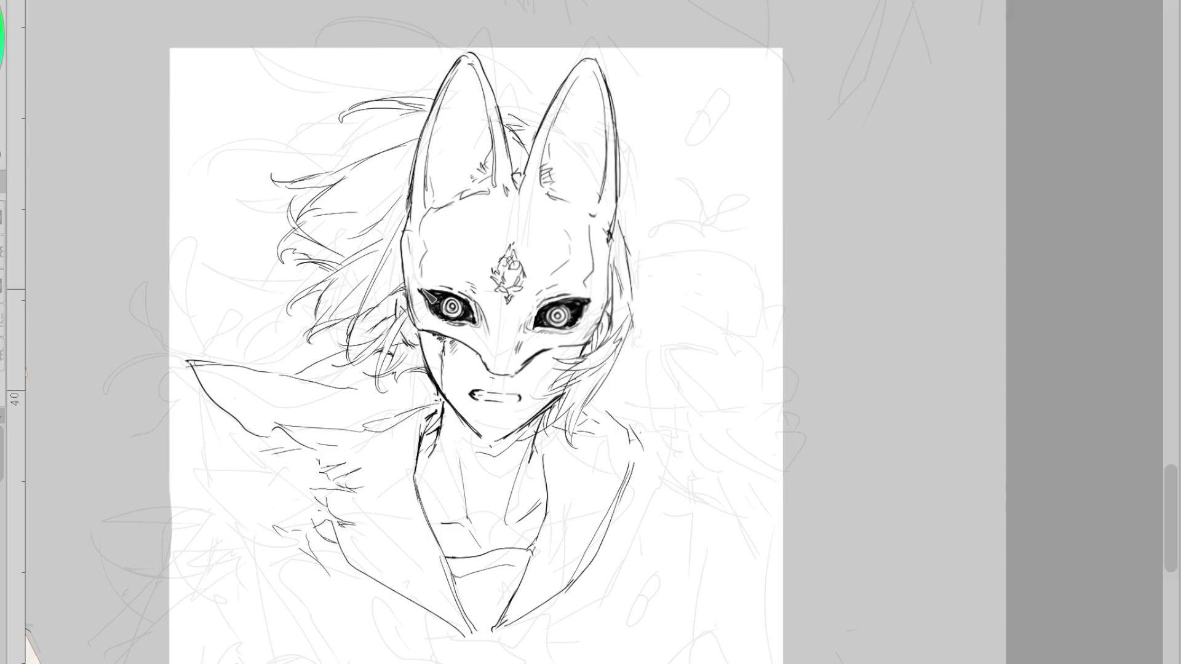
mouse_move(406, 177)
left_mouse_down()
mouse_move(353, 148)
mouse_move(363, 126)
mouse_move(359, 147)
mouse_move(404, 173)
left_mouse_up()
key("ctrl+z")
left_click_drag(337, 130, 404, 178)
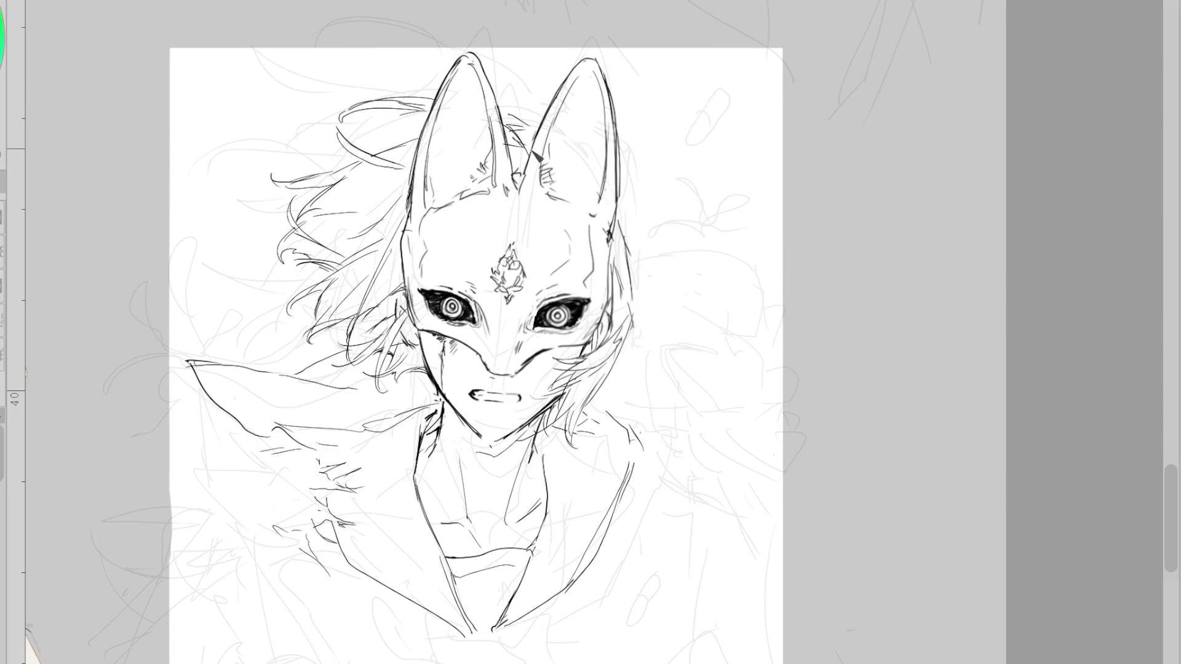
- Ink hair strands between the mask's ears and down the mask's right side
left_click_drag(501, 86, 532, 109)
left_click_drag(503, 56, 515, 92)
left_click_drag(494, 59, 514, 102)
left_click_drag(628, 200, 637, 249)
key("ctrl+z")
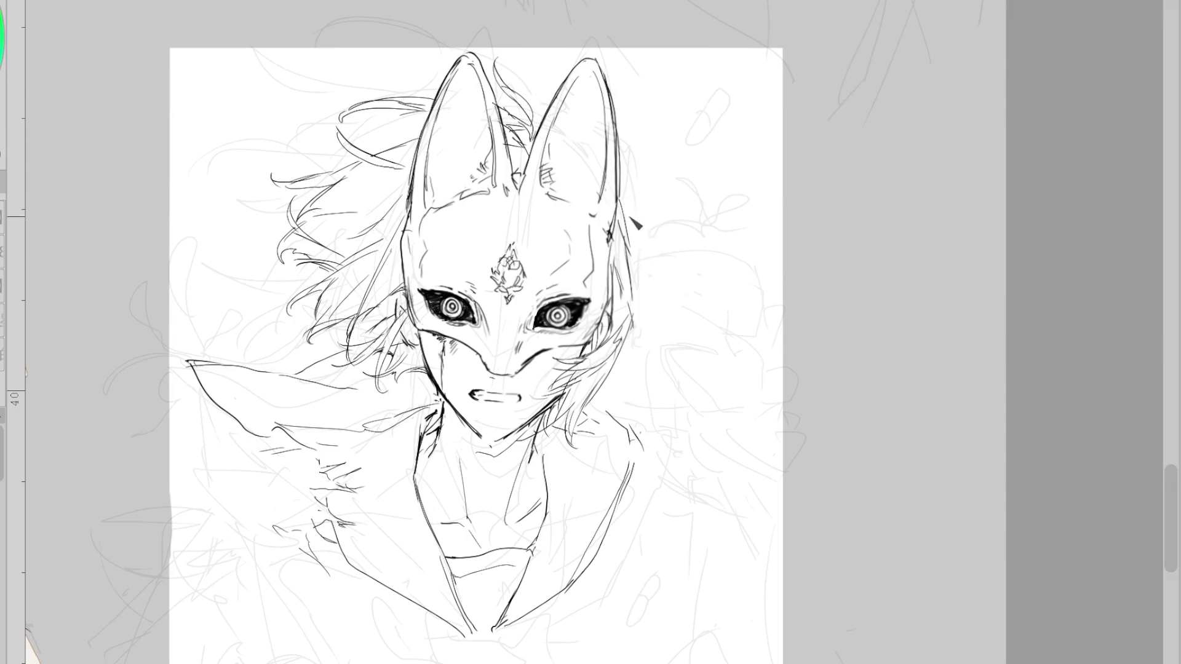
mouse_move(622, 203)
left_mouse_down()
mouse_move(642, 323)
mouse_move(625, 381)
left_mouse_up()
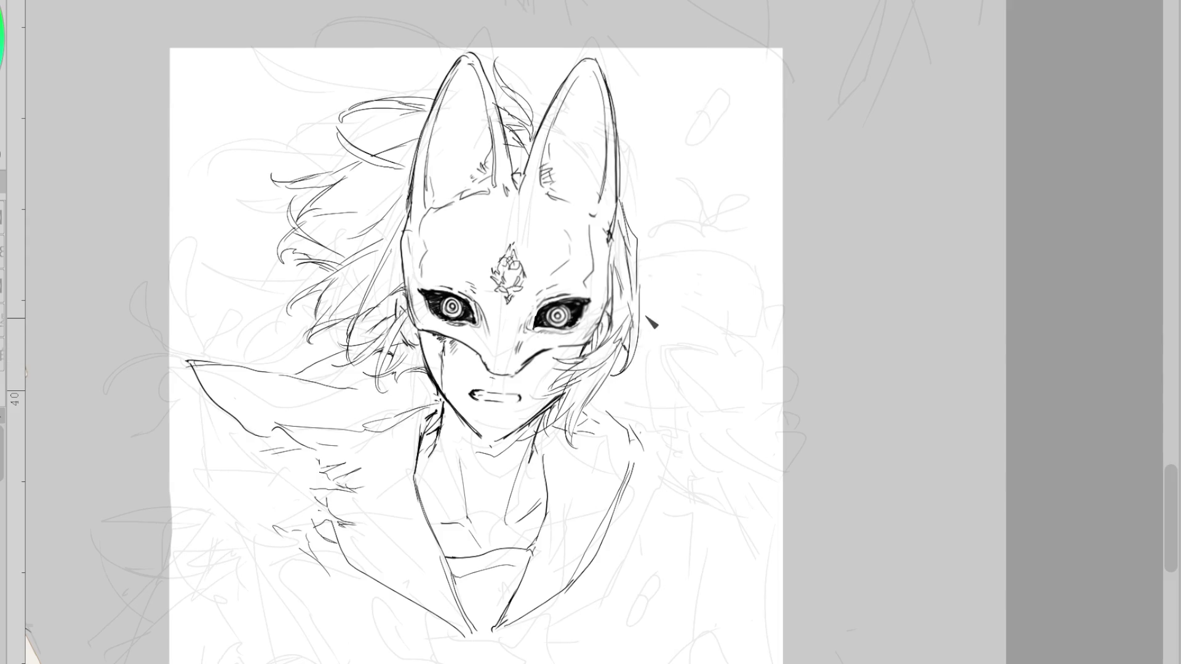
- Add a short stroke on the collar line and zoom out to view the whole page
scroll(483, 396, "up", 1)
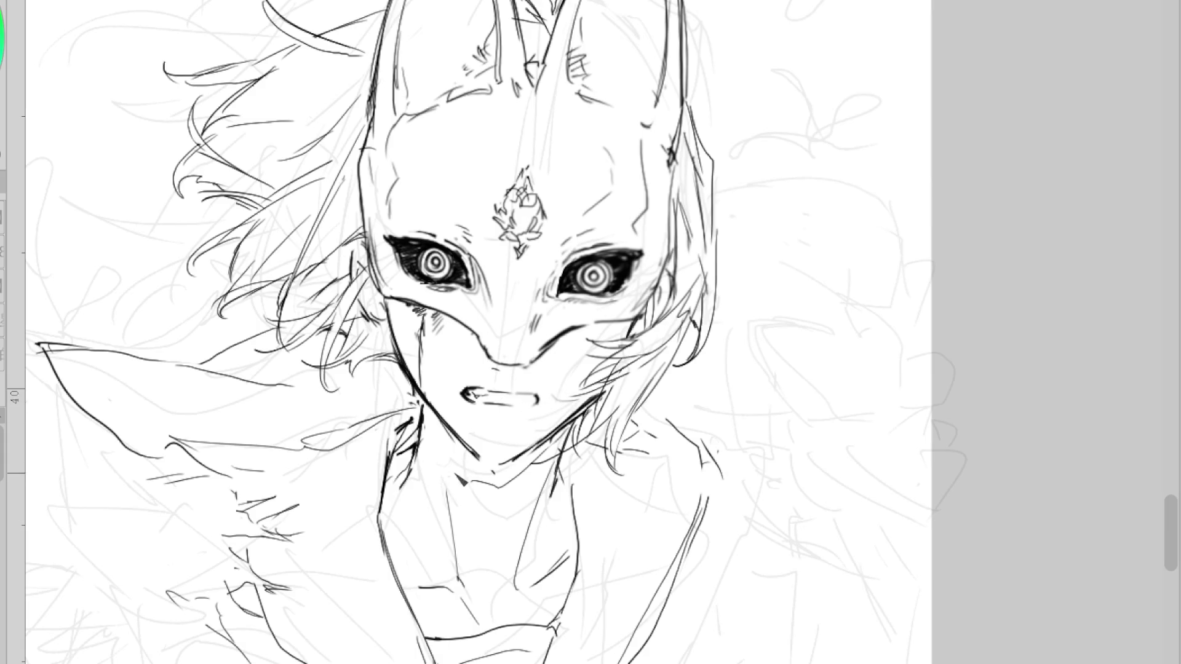
left_click_drag(211, 357, 177, 362)
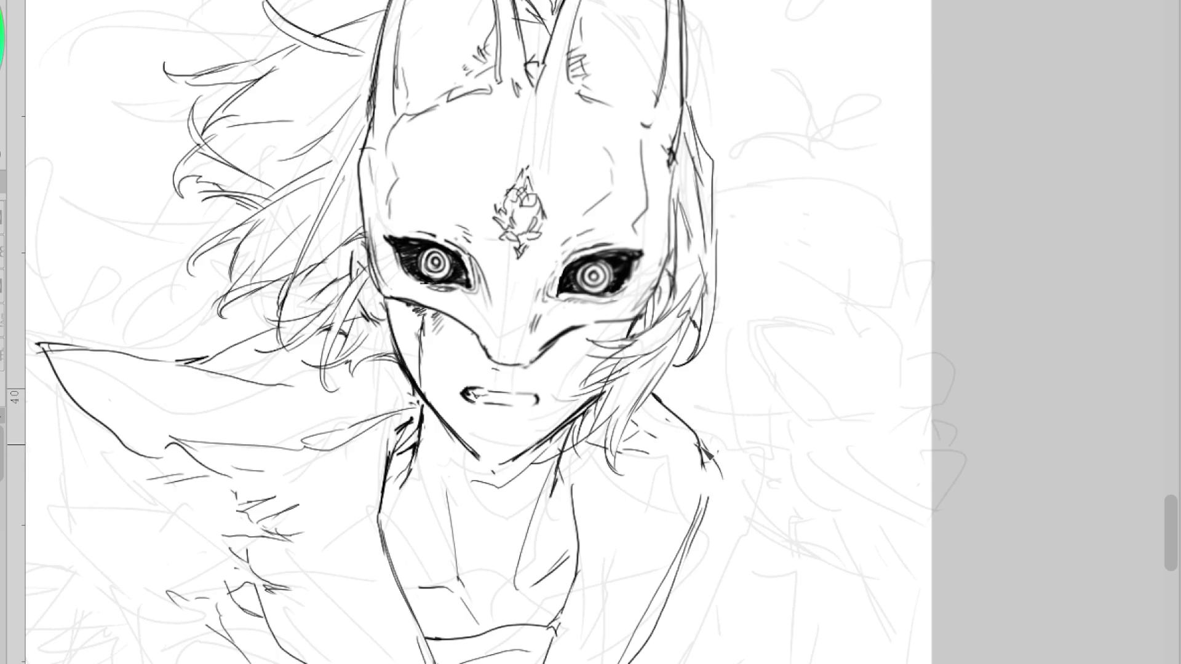
key("ctrl+minus")
scroll(725, 264, "down", 2)
scroll(735, 393, "up", 2)
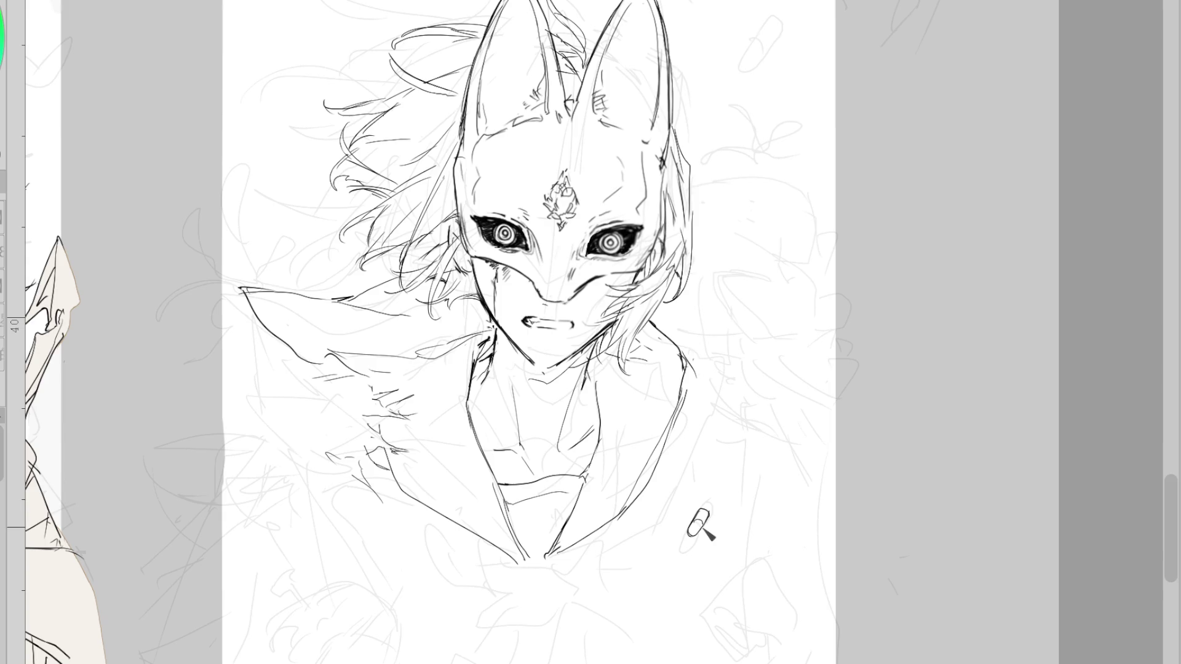
- Ink fur strokes on both sides of the collar tip, erasing fixes and removing a stray thin stroke
key("Tab")
mouse_move(248, 346)
left_mouse_down()
mouse_move(177, 355)
mouse_move(201, 350)
mouse_move(243, 377)
left_mouse_up()
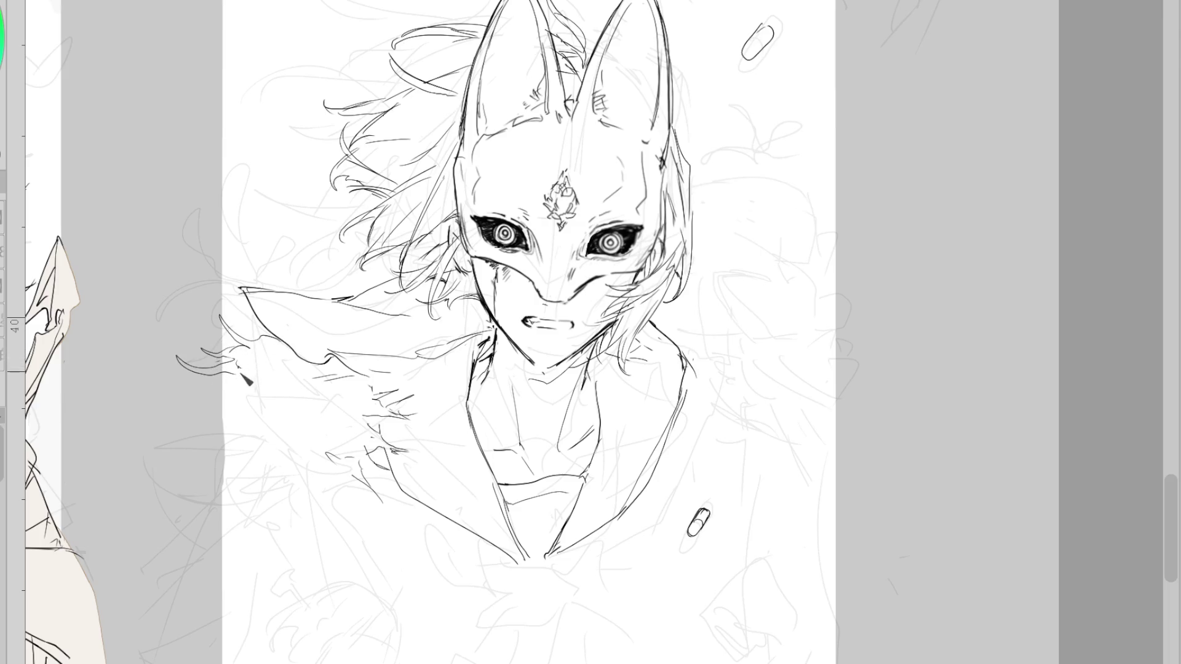
mouse_move(249, 315)
left_mouse_down()
mouse_move(267, 357)
mouse_move(252, 332)
mouse_move(246, 358)
left_mouse_up()
key("e")
key("p")
left_click_drag(217, 227, 235, 276)
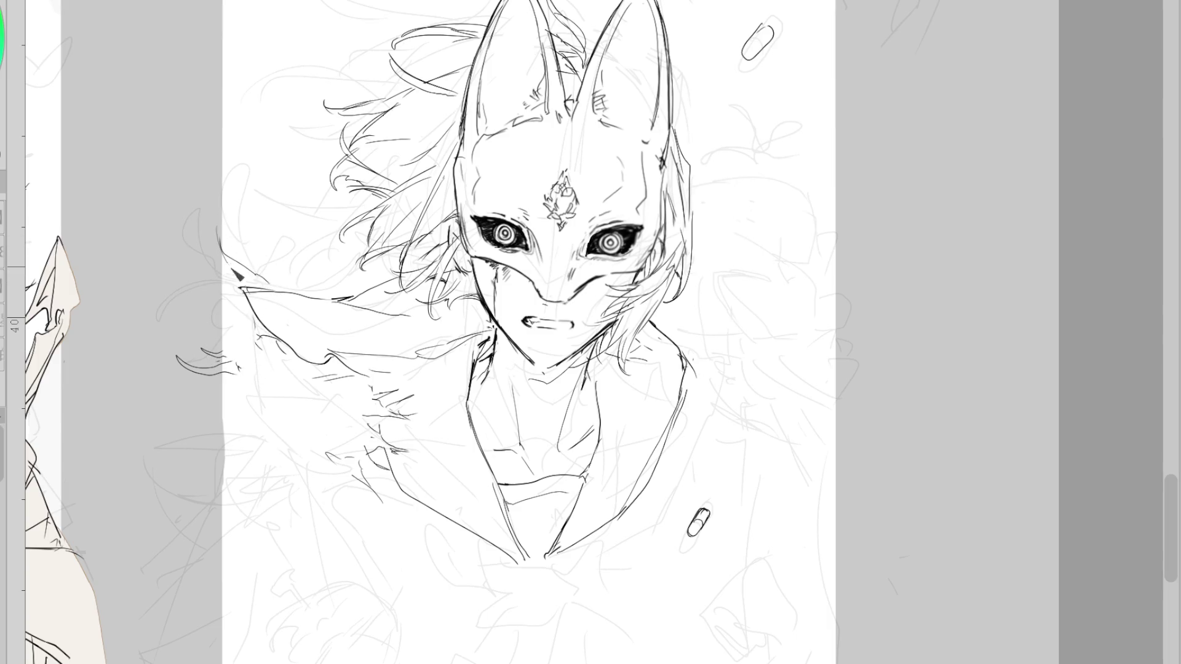
key("ctrl+z")
key("e")
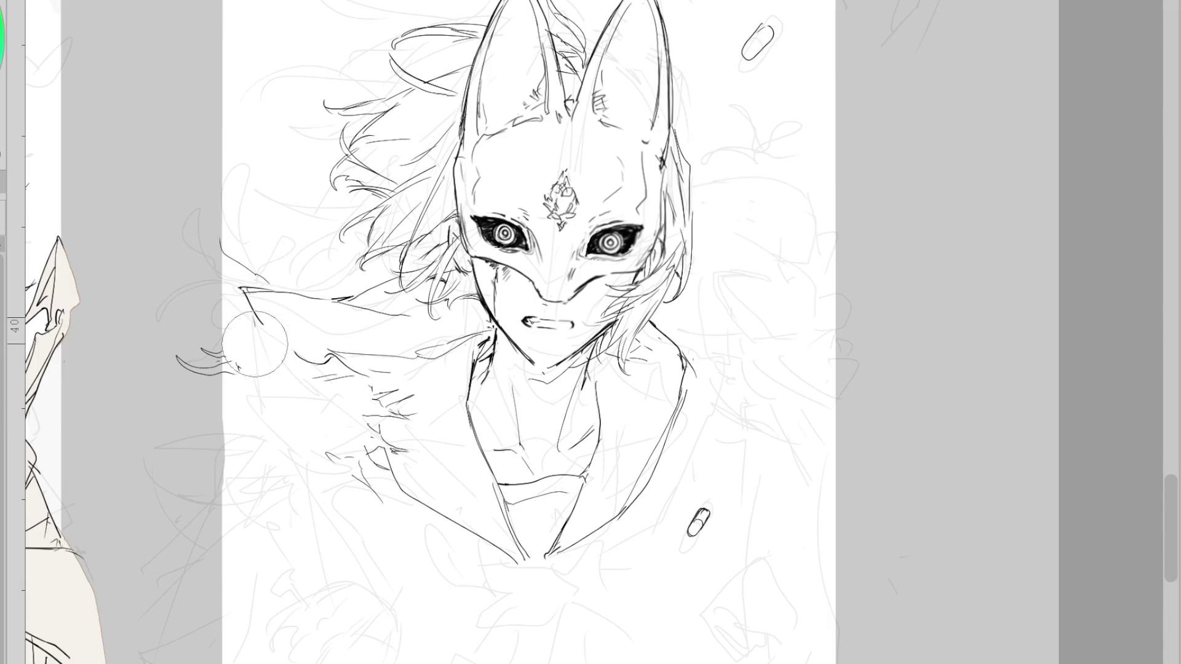
key("p")
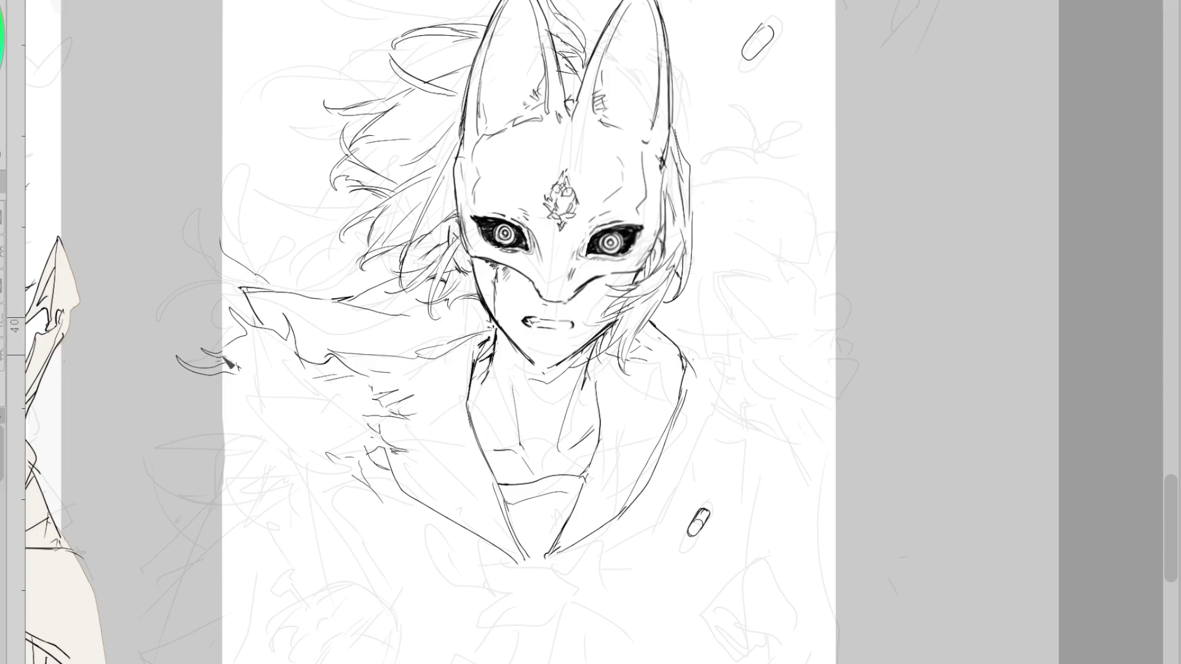
- Ink spiky fur at the collar tip plus short strokes beside the collar and at its left edge
mouse_move(239, 324)
left_mouse_down()
mouse_move(188, 340)
mouse_move(236, 364)
left_mouse_up()
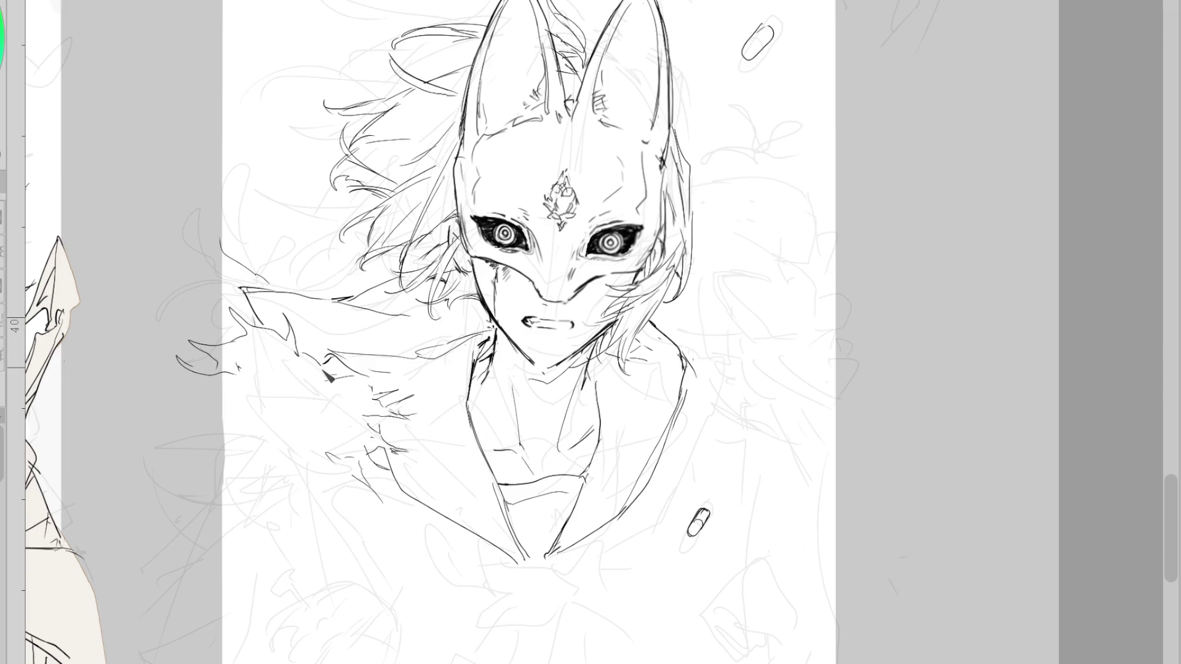
key("e")
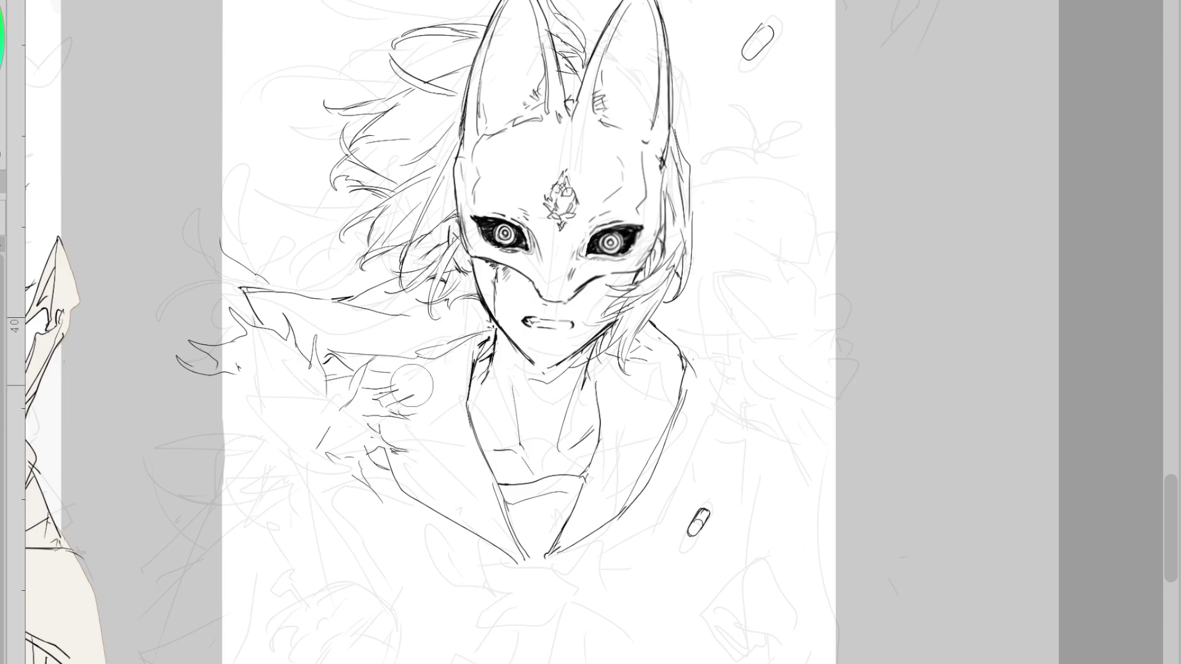
key("p")
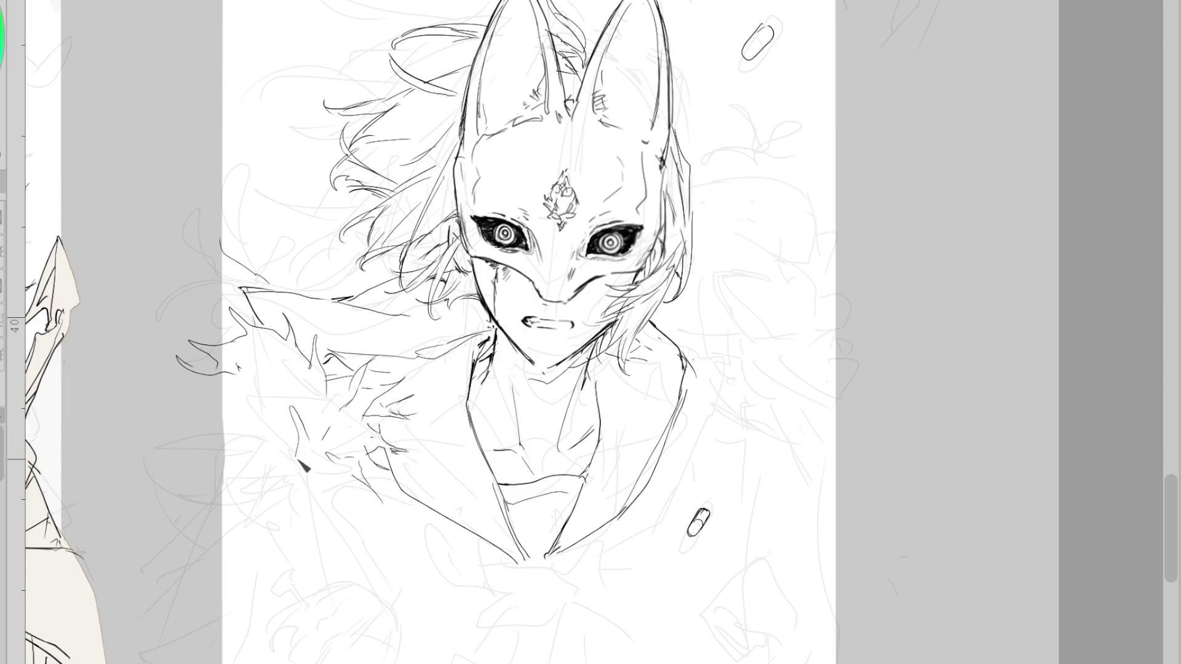
mouse_move(289, 405)
left_mouse_down()
mouse_move(285, 388)
mouse_move(295, 461)
left_mouse_up()
key("e")
key("p")
mouse_move(203, 324)
left_mouse_down()
mouse_move(226, 336)
mouse_move(209, 348)
left_mouse_up()
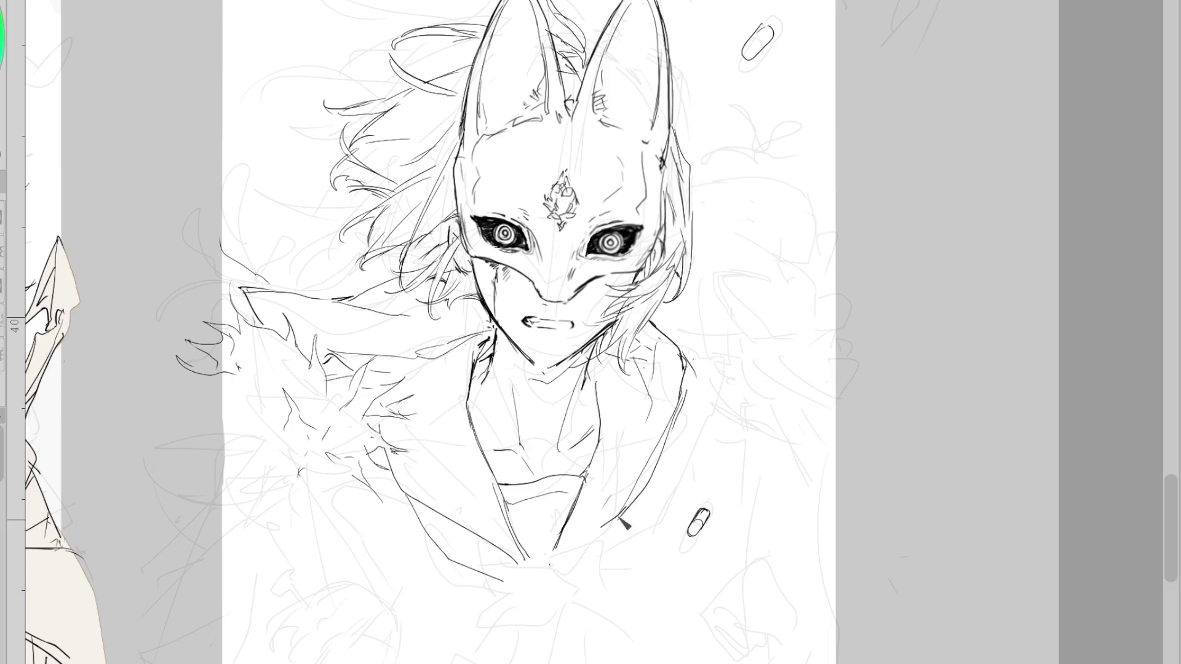
- Ink both collar lines meeting in a sharp V and draw a neckerchief knot over the tip
left_click_drag(567, 520, 537, 567)
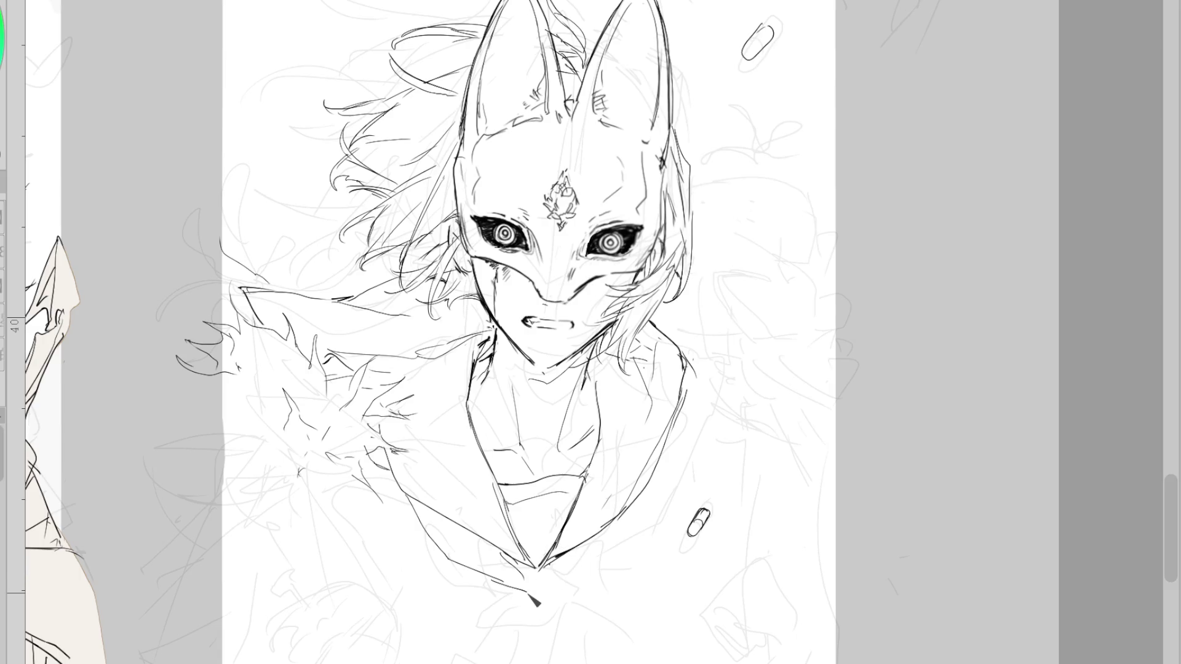
mouse_move(662, 482)
left_mouse_down()
mouse_move(605, 574)
mouse_move(590, 574)
left_mouse_up()
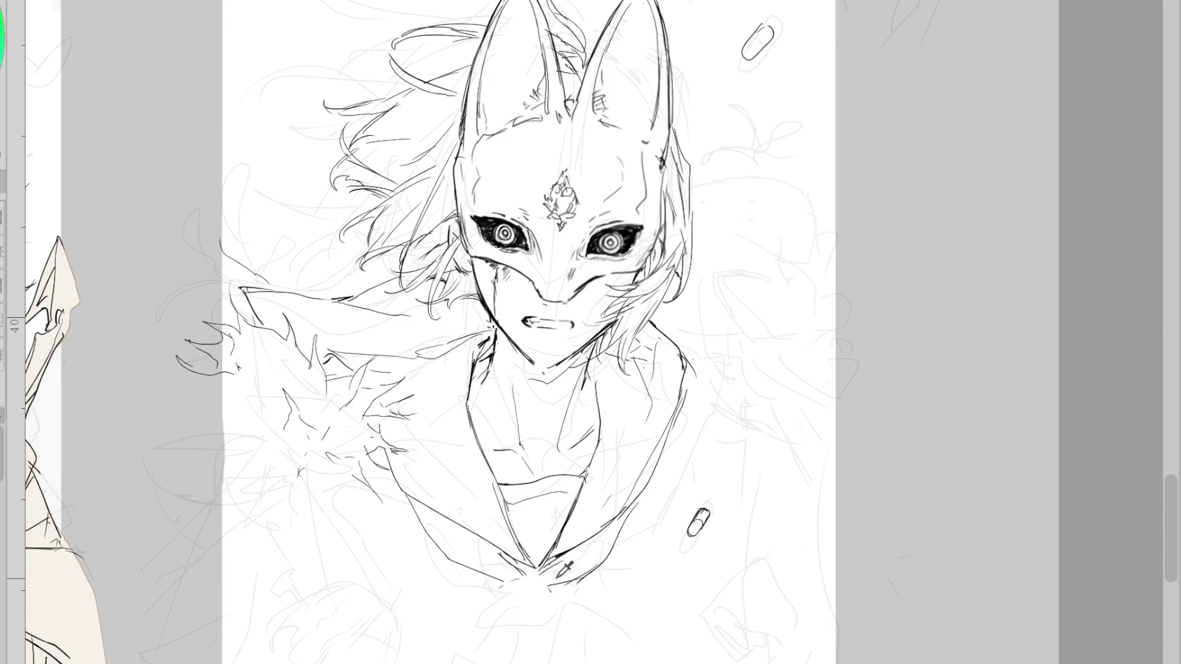
mouse_move(503, 588)
left_mouse_down()
mouse_move(550, 608)
mouse_move(537, 602)
left_mouse_up()
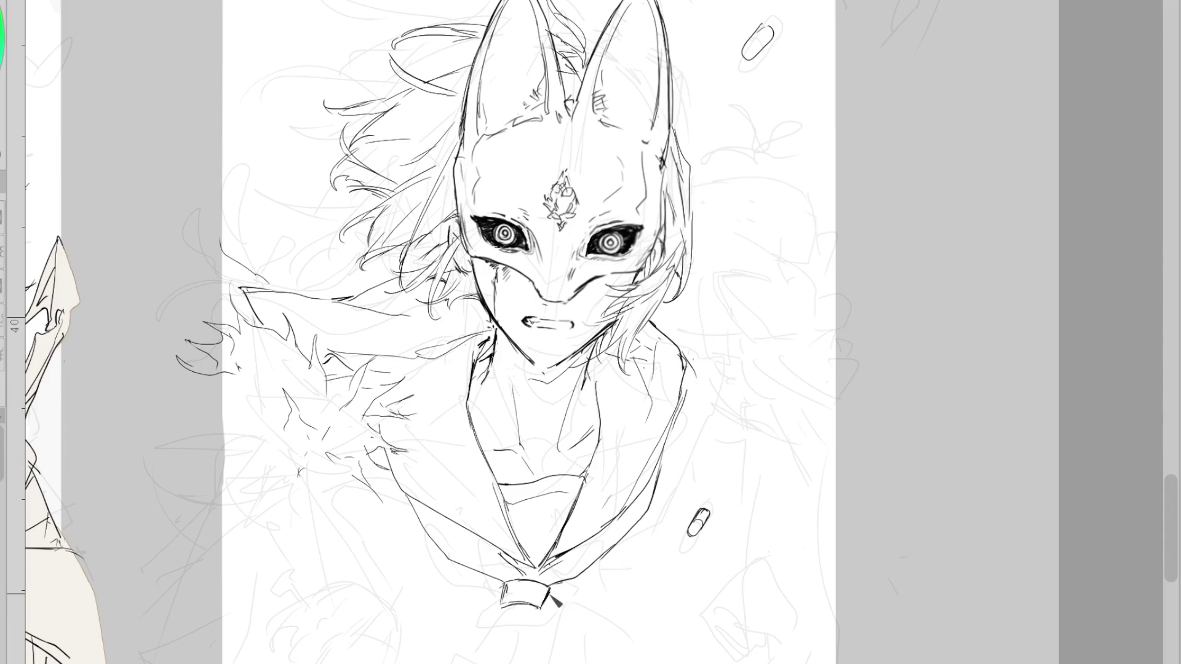
scroll(675, 152, "down", 3)
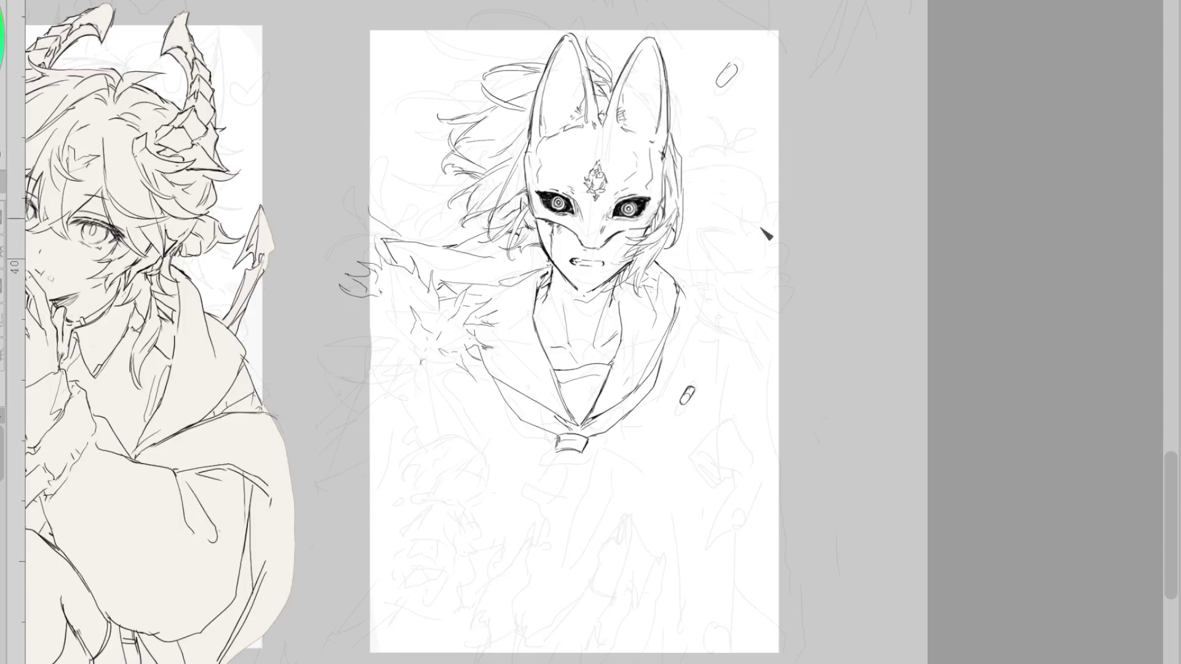
- Add a stroke below the nose and a line below the knot, undoing an overlong right-shoulder collar stroke
scroll(707, 360, "up", 3)
left_click_drag(536, 200, 550, 213)
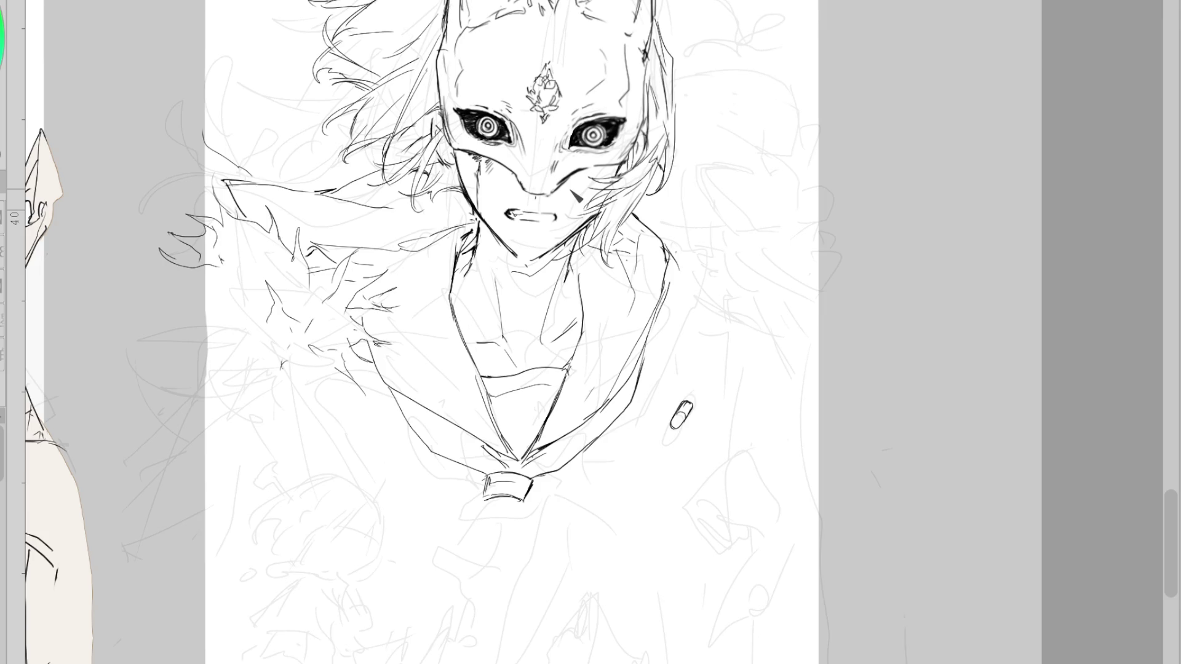
scroll(575, 140, "down", 1)
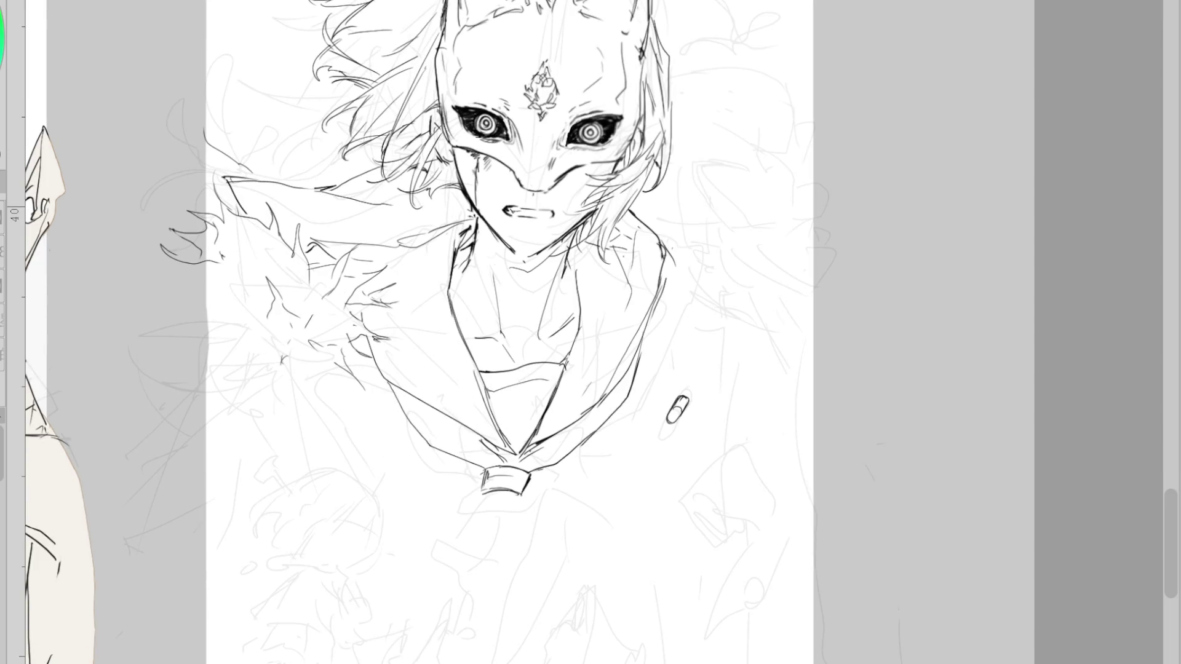
left_click_drag(487, 503, 432, 557)
scroll(862, 381, "down", 3)
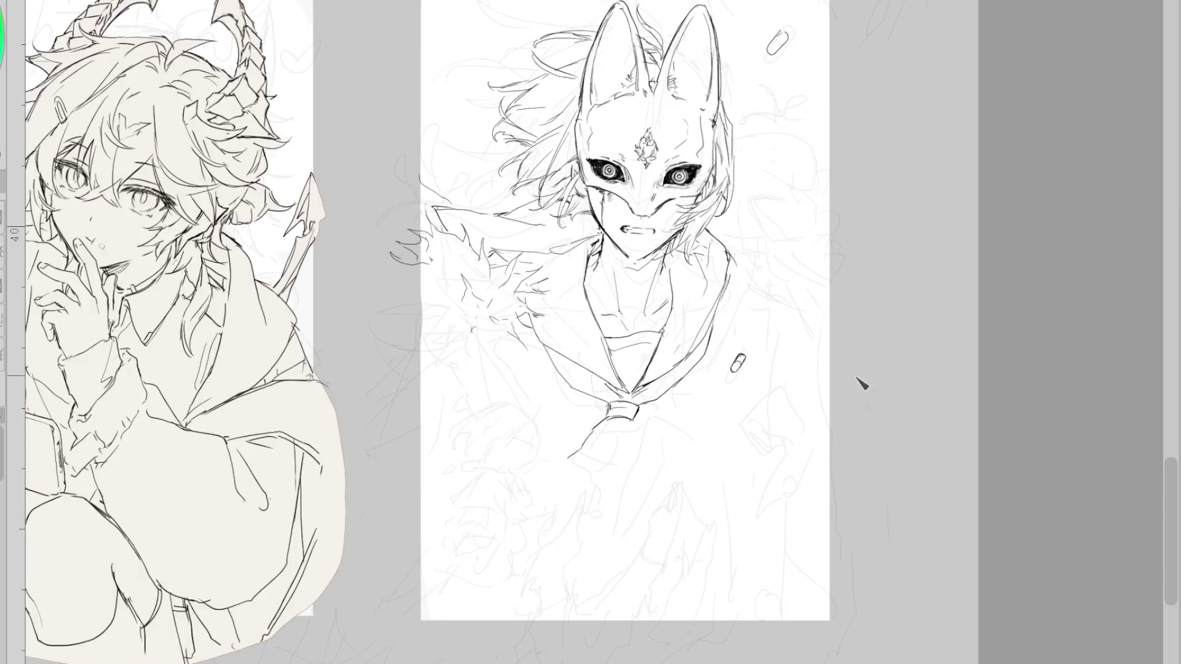
scroll(774, 243, "up", 3)
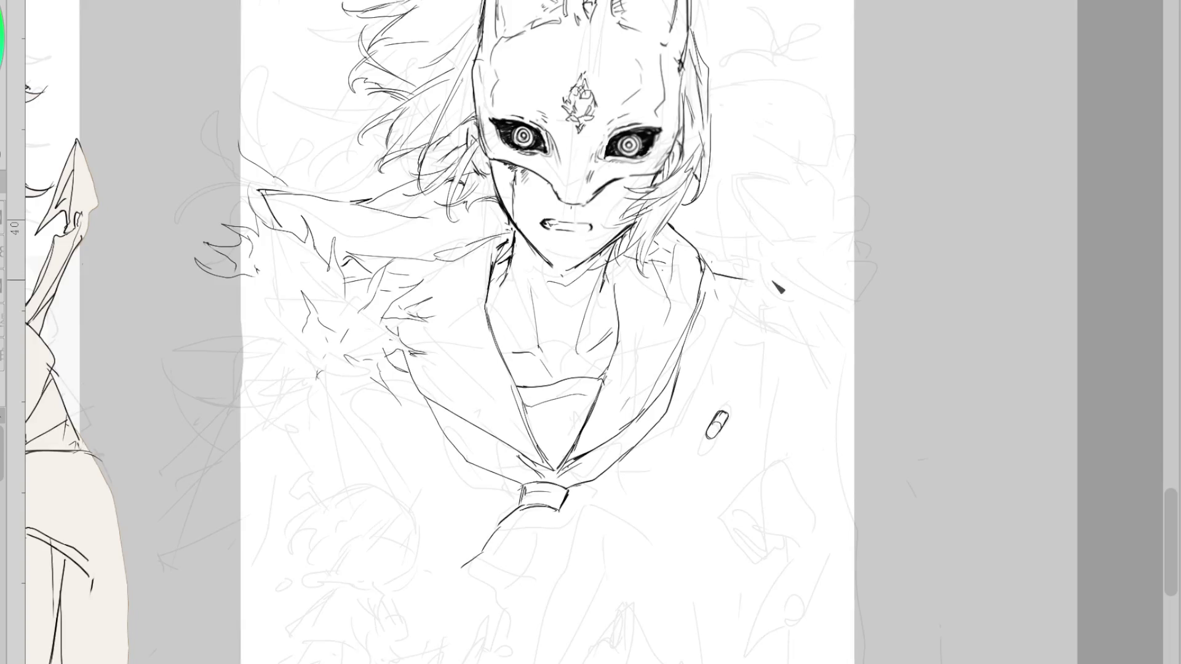
mouse_move(711, 266)
left_mouse_down()
mouse_move(767, 280)
mouse_move(746, 289)
left_mouse_up()
key("ctrl+z")
key("ctrl+z")
key("ctrl+z")
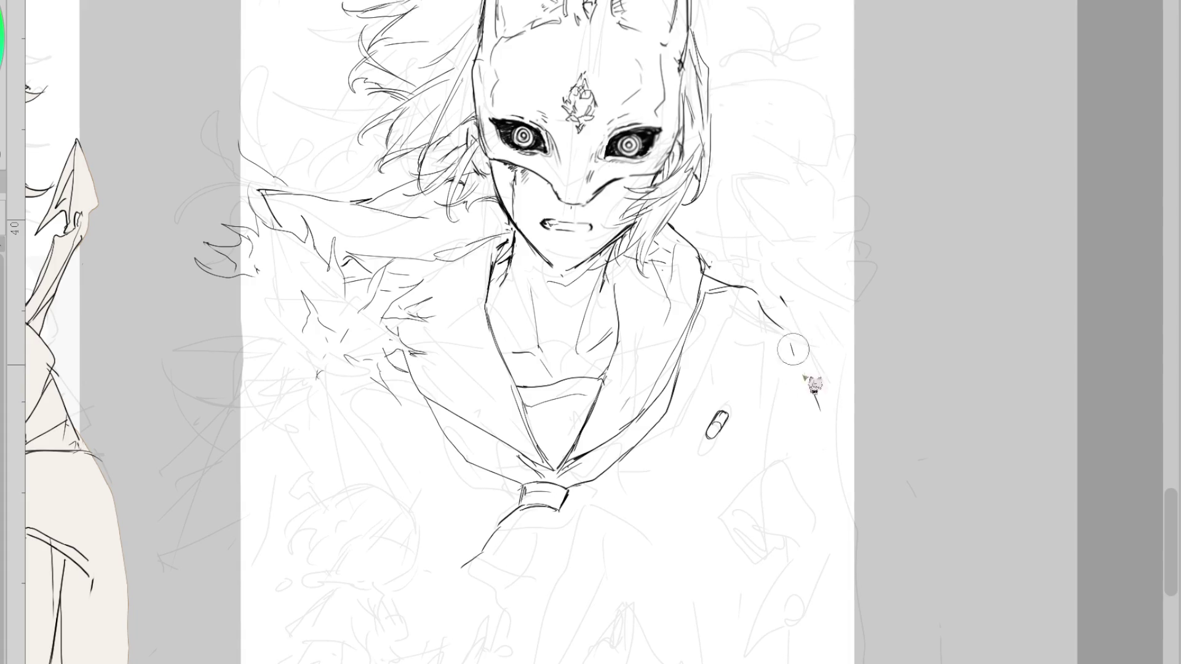
scroll(768, 277, "down", 2)
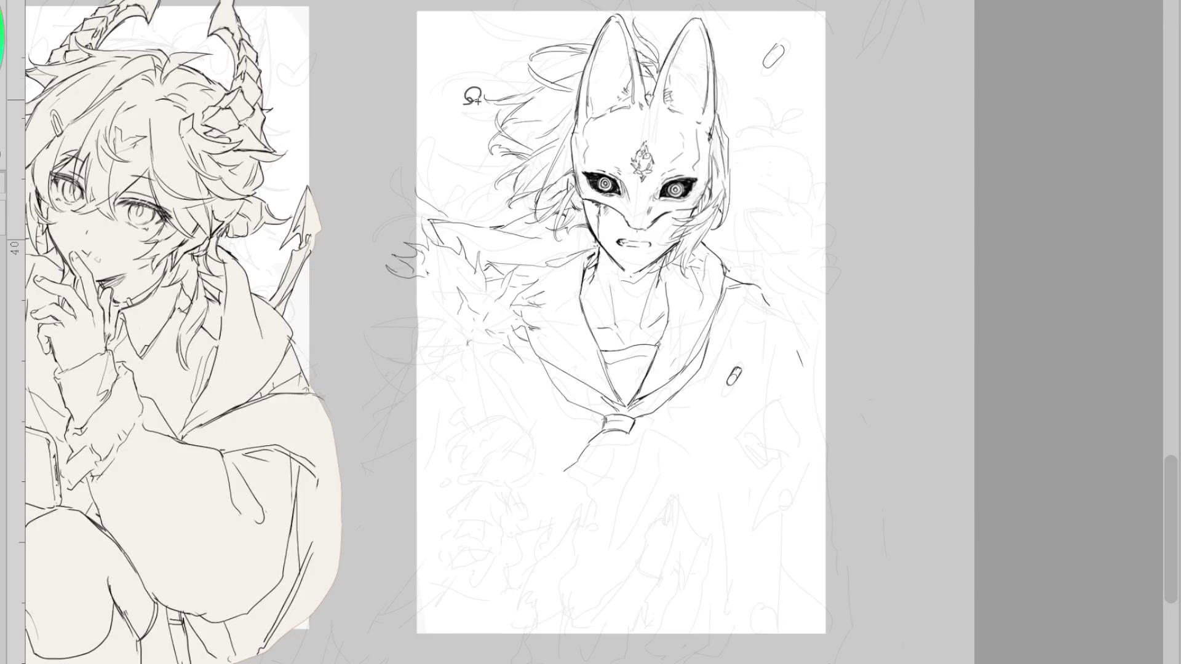
- Lasso the figure, scale it up, raise it, tilt it slightly counter-clockwise, and apply the transform
mouse_move(464, 69)
left_mouse_down()
mouse_move(719, 526)
mouse_move(797, 8)
mouse_move(461, 65)
left_mouse_up()
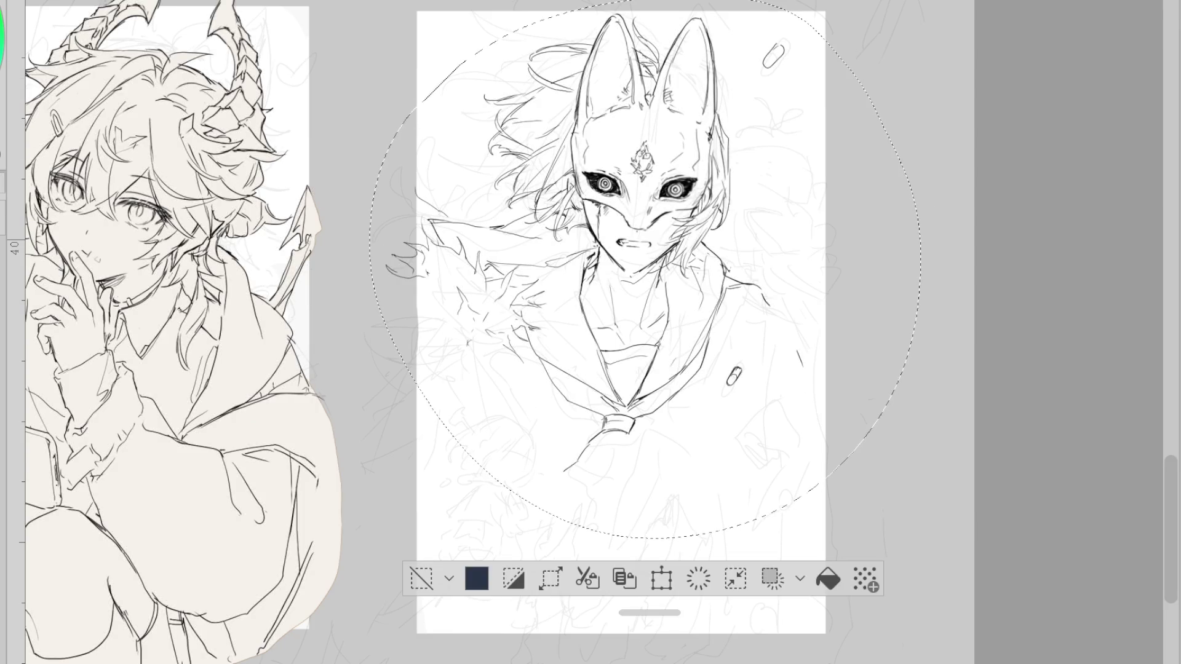
key("ctrl+t")
left_click_drag(644, 539, 644, 574)
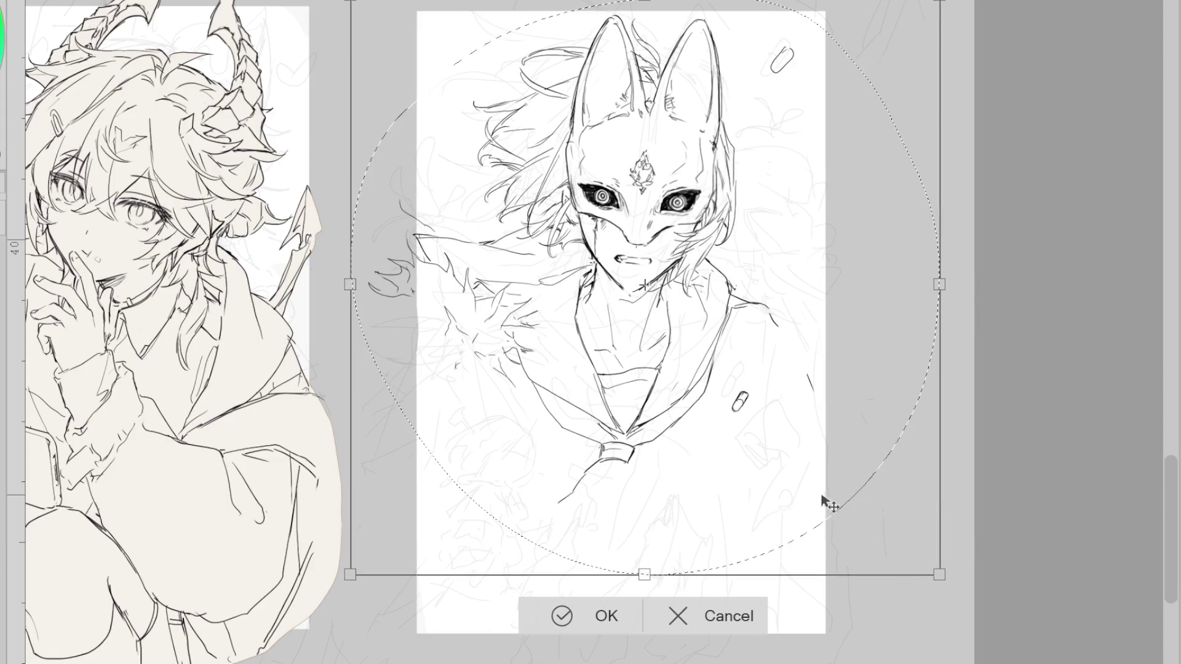
left_click_drag(775, 498, 783, 493)
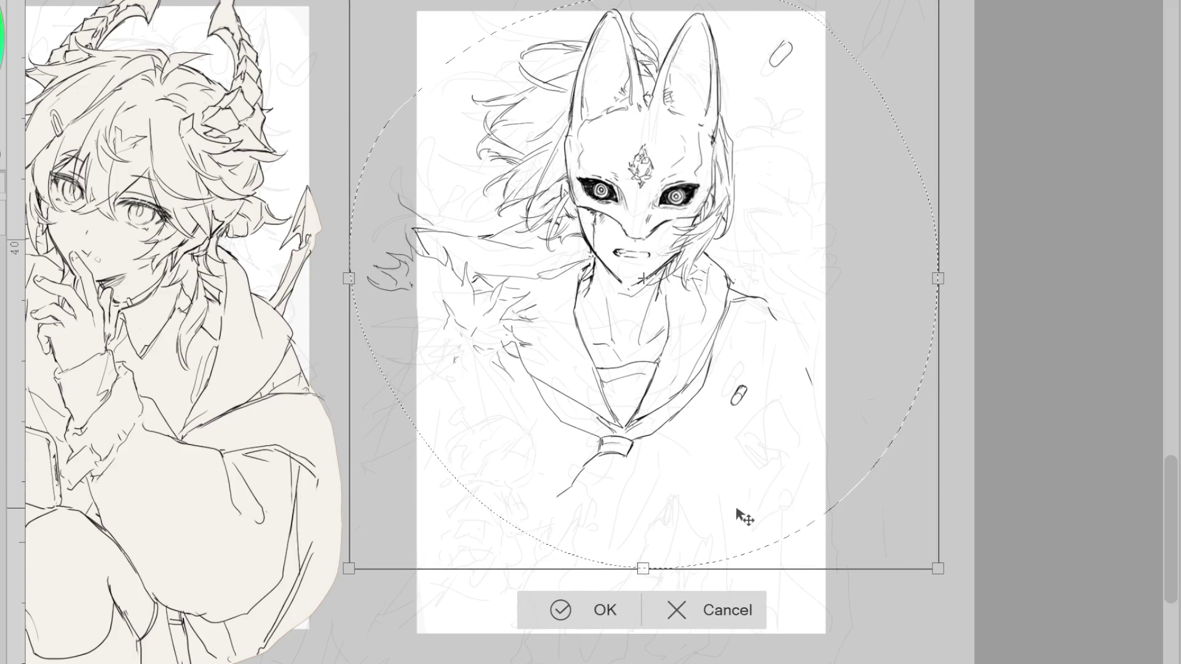
left_click_drag(969, 401, 974, 394)
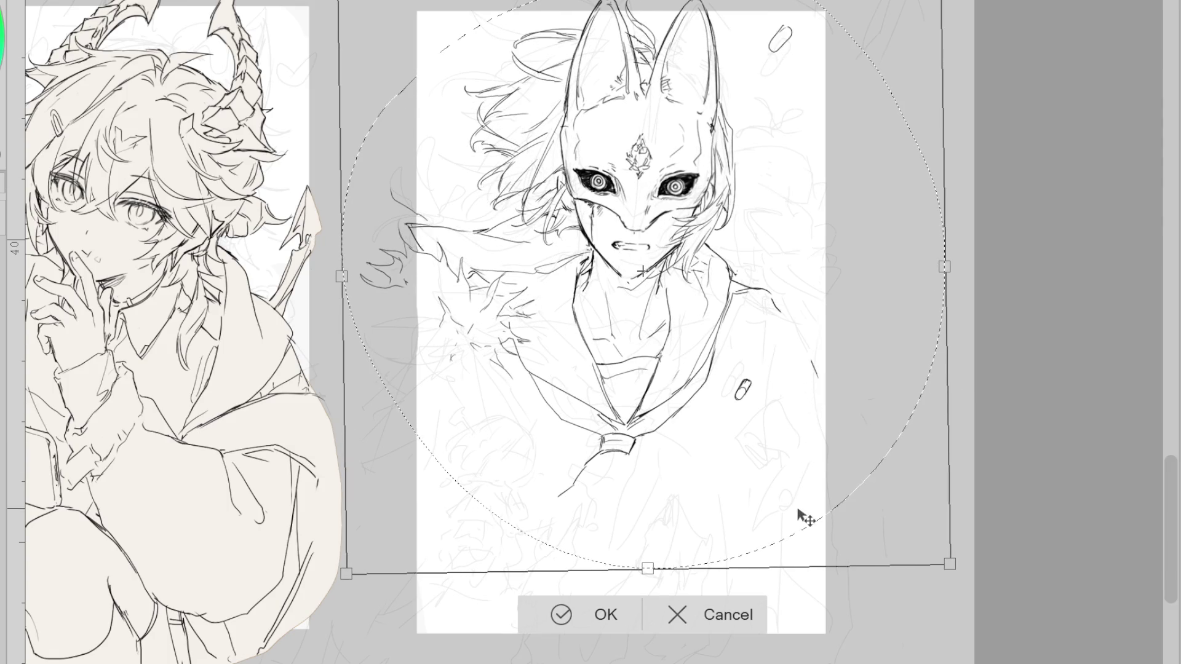
left_click_drag(942, 310, 970, 312)
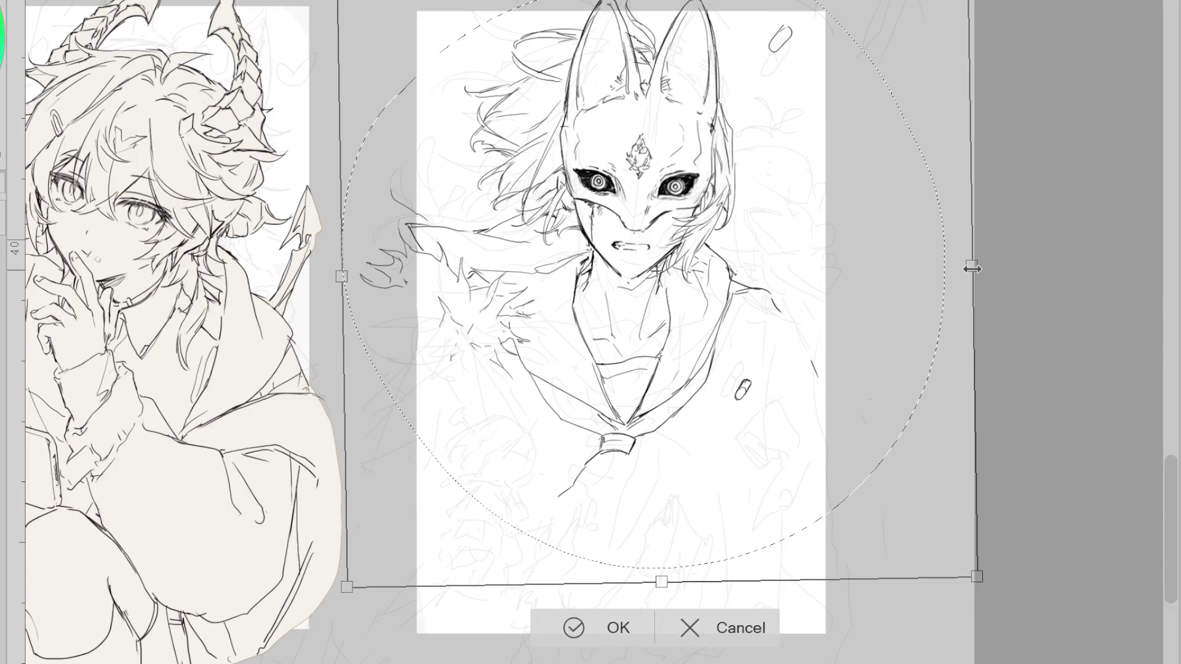
left_click_drag(880, 355, 875, 363)
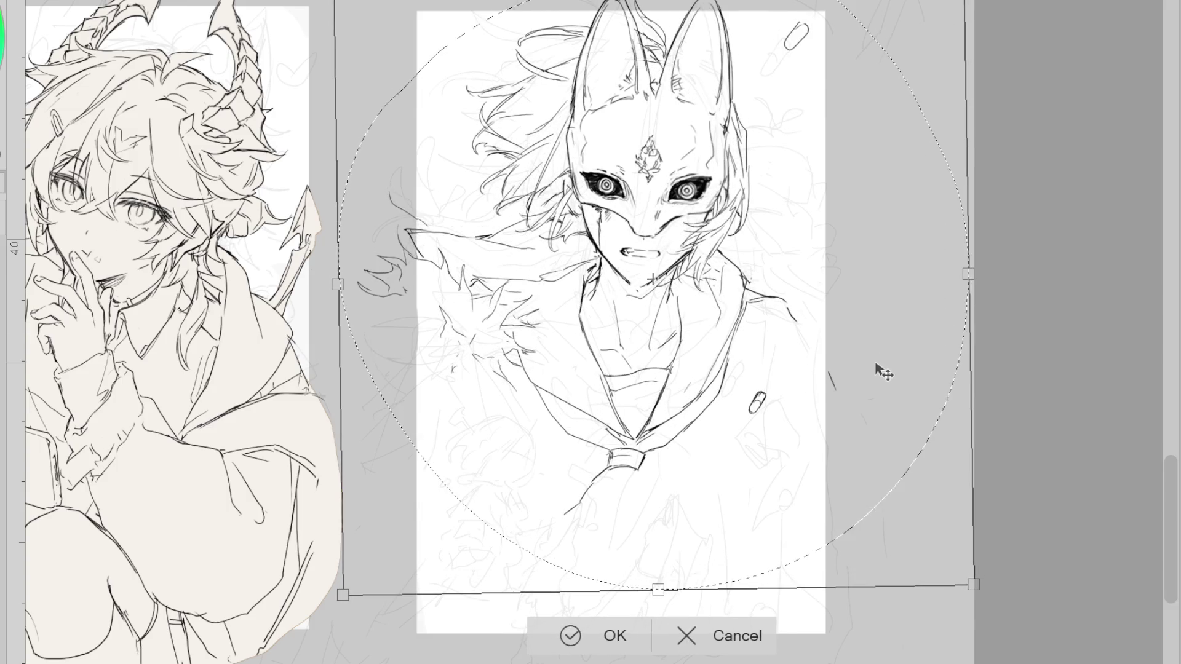
left_click(587, 636)
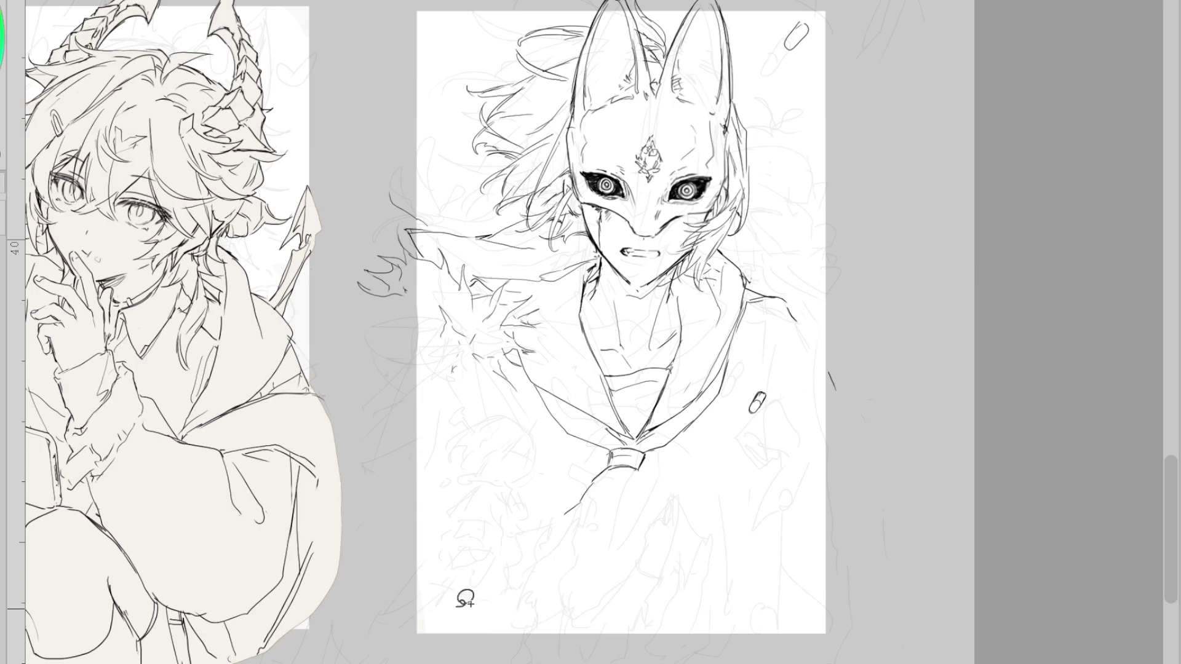
- Ink several long strokes down the coat's right edge, redoing misplaced ones
left_click_drag(799, 369, 772, 315)
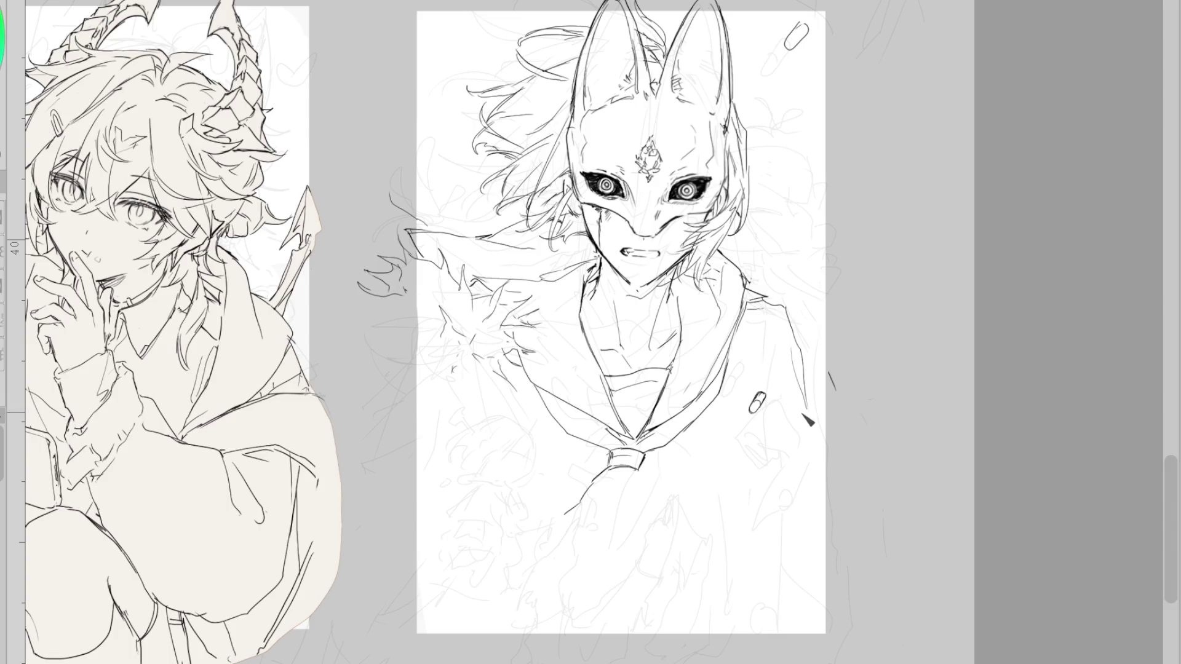
key("ctrl+z")
left_click_drag(811, 459, 790, 518)
left_click_drag(769, 402, 813, 462)
left_click_drag(809, 403, 828, 601)
key("ctrl+z")
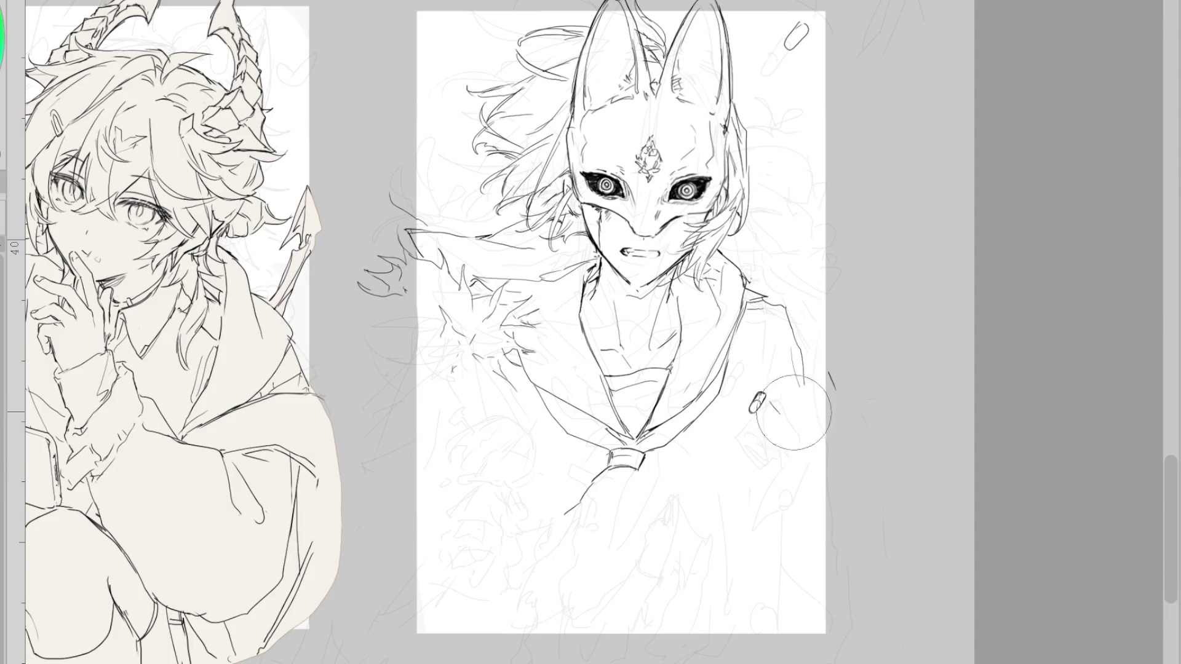
left_click_drag(800, 382, 805, 453)
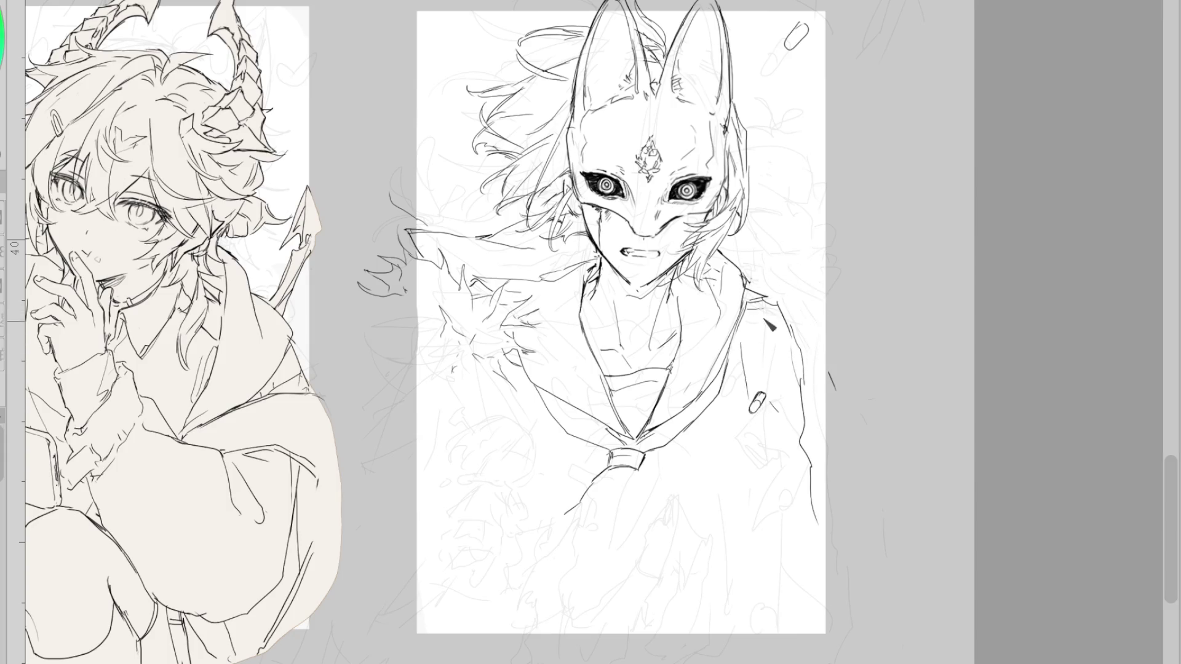
left_click_drag(740, 440, 731, 555)
left_click_drag(737, 433, 693, 622)
left_click_drag(741, 504, 728, 624)
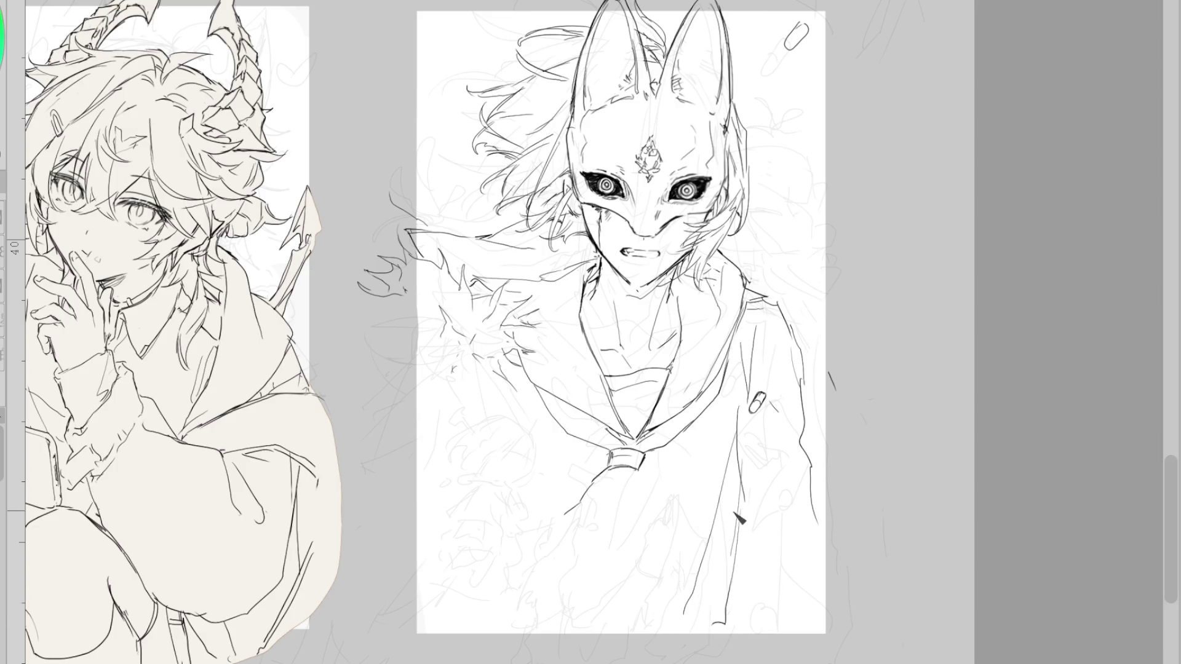
- Ink the neckerchief's pointed tails below the knot, erasing and redrawing strokes until they sit right
mouse_move(606, 477)
left_mouse_down()
mouse_move(544, 526)
mouse_move(601, 548)
mouse_move(474, 572)
left_mouse_up()
key("ctrl+z")
key("ctrl+z")
left_click_drag(548, 549, 495, 574)
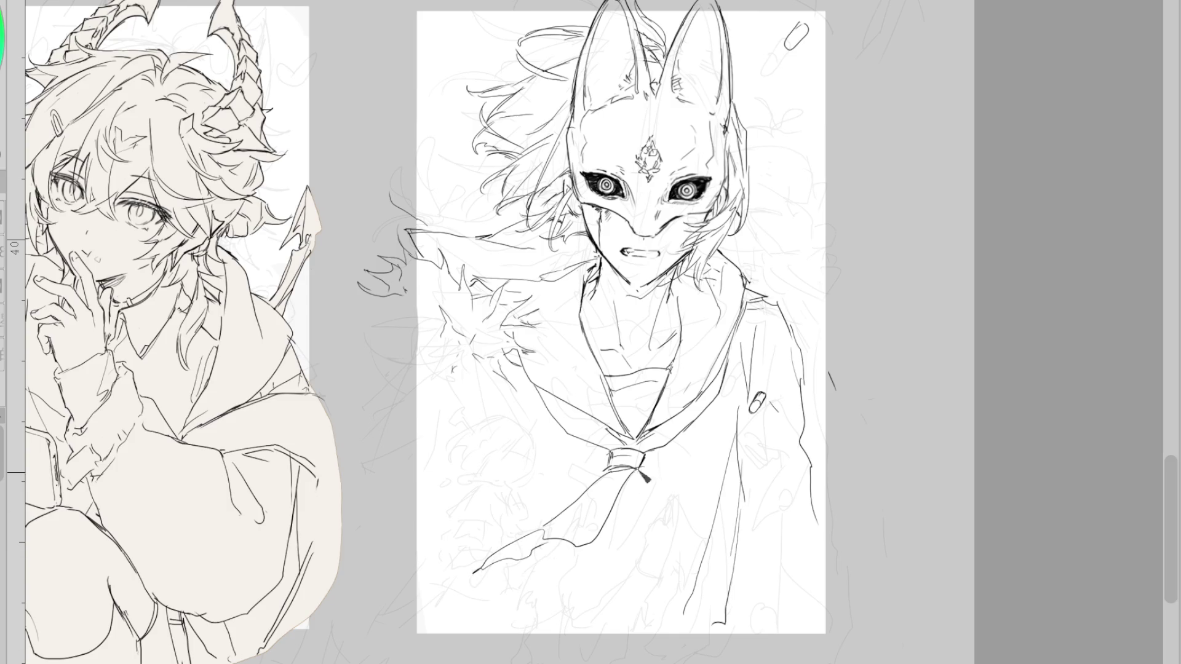
key("e")
mouse_move(635, 471)
left_mouse_down()
mouse_move(587, 538)
mouse_move(575, 528)
left_mouse_up()
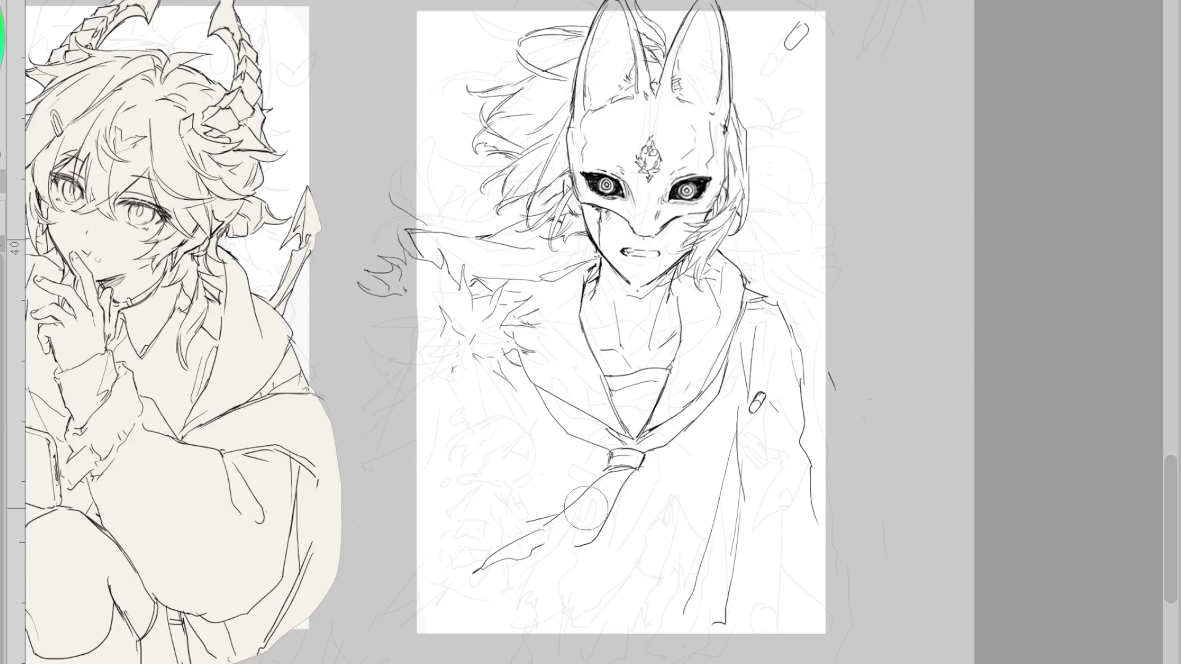
key("p")
mouse_move(627, 483)
left_mouse_down()
mouse_move(545, 526)
mouse_move(592, 545)
left_mouse_up()
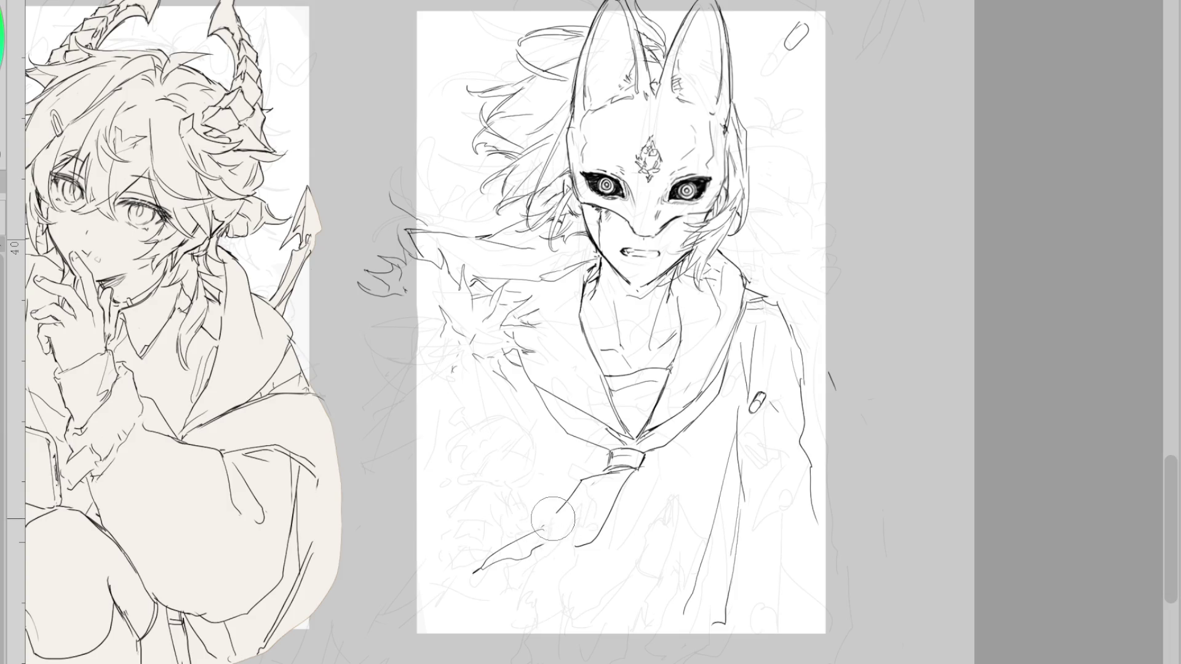
key("ctrl+z")
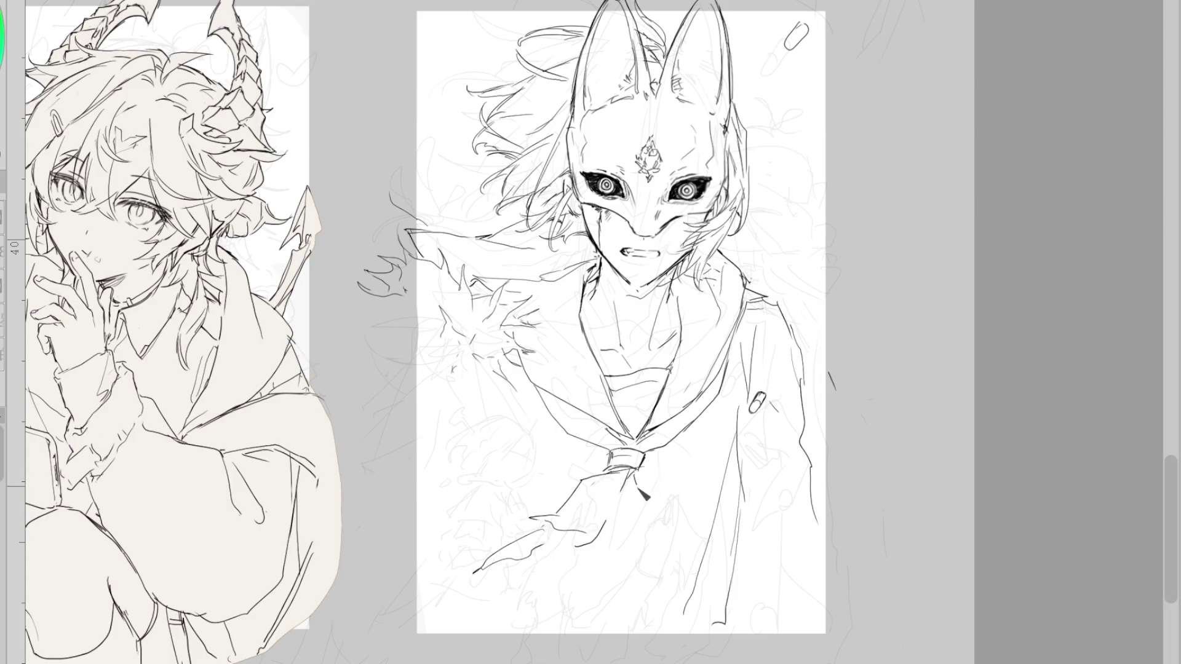
left_click_drag(615, 525, 581, 556)
key("ctrl+z")
mouse_move(590, 510)
left_mouse_down()
mouse_move(507, 538)
mouse_move(560, 540)
left_mouse_up()
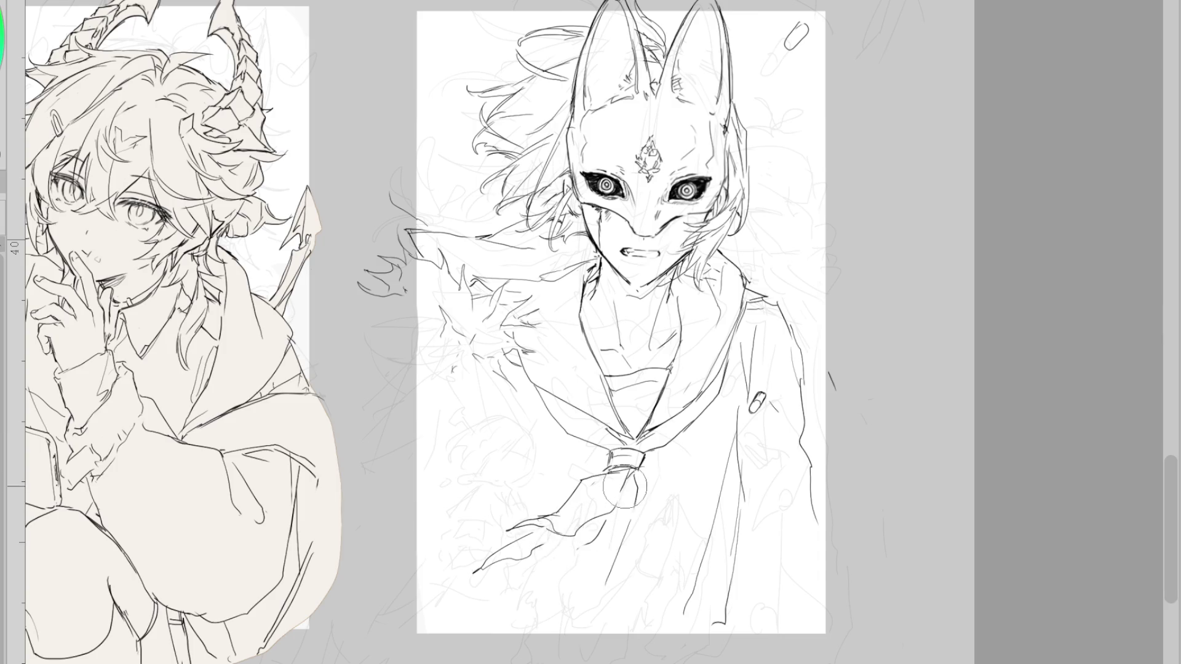
mouse_move(615, 480)
left_mouse_down()
mouse_move(540, 547)
mouse_move(541, 595)
left_mouse_up()
key("ctrl+z")
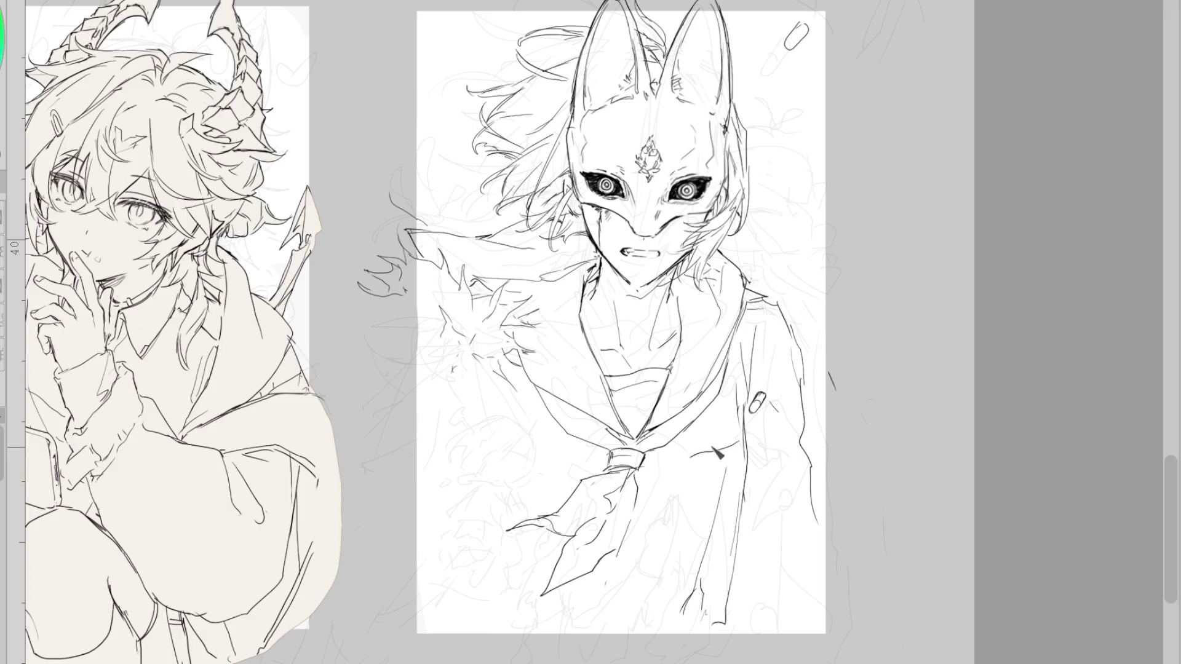
- Extend the jacket's right edge and sleeve outline further down the page
key("ctrl+z")
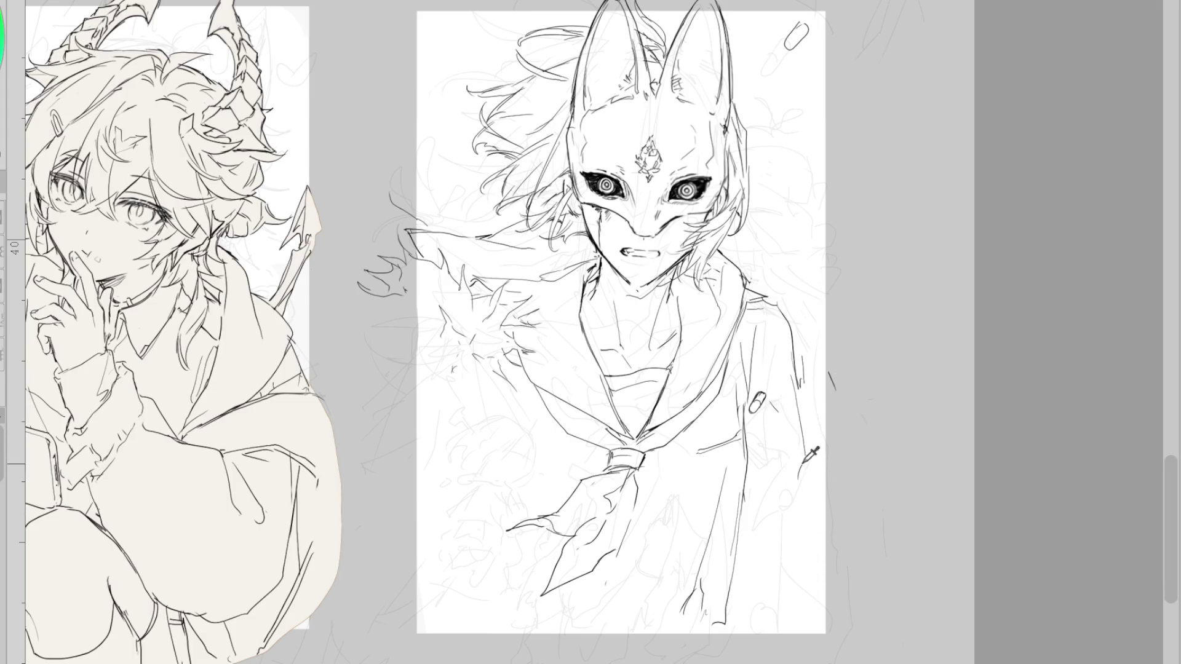
left_click_drag(798, 446, 807, 498)
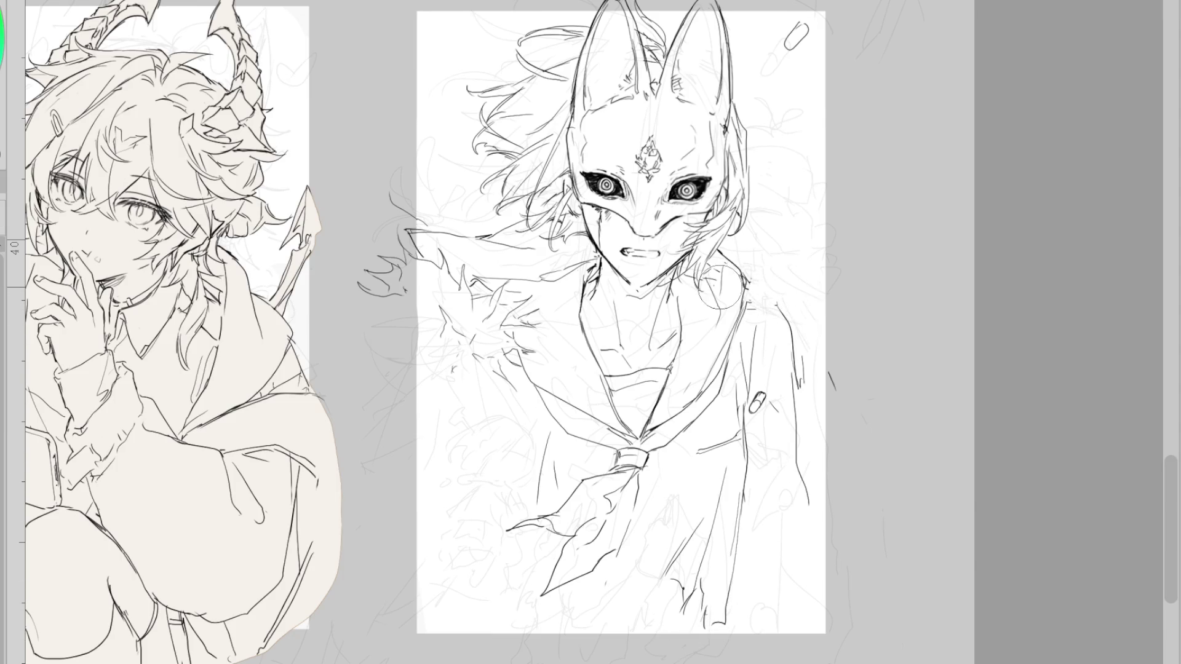
left_click_drag(729, 299, 793, 314)
key("ctrl+z")
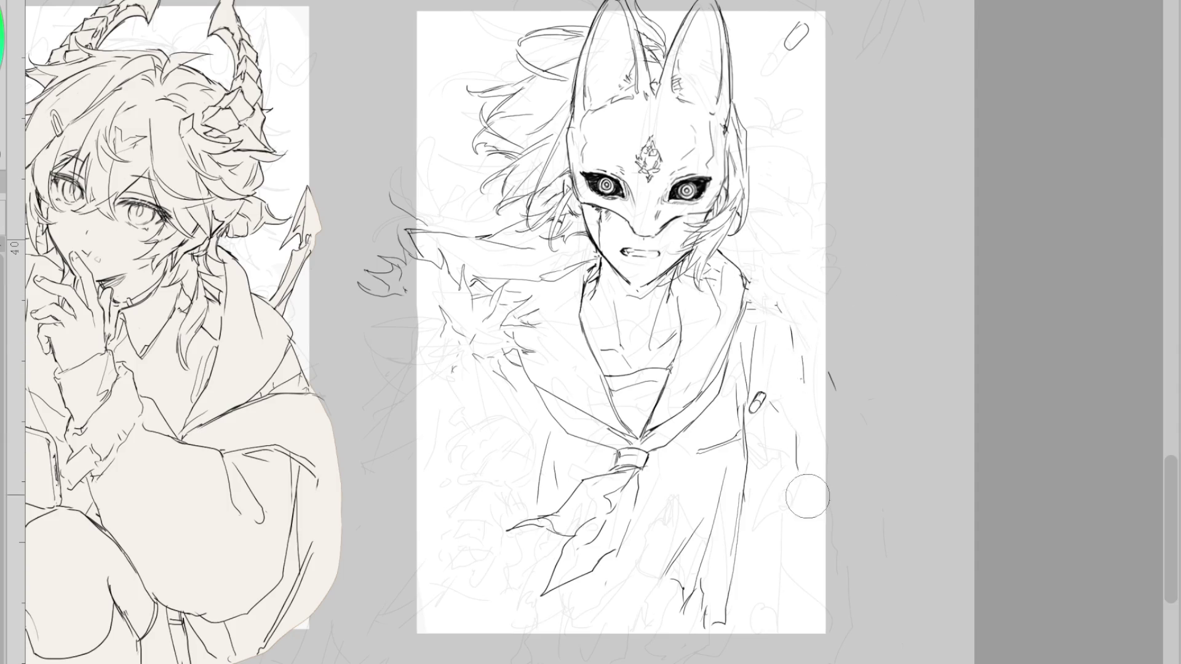
left_click_drag(767, 316, 807, 378)
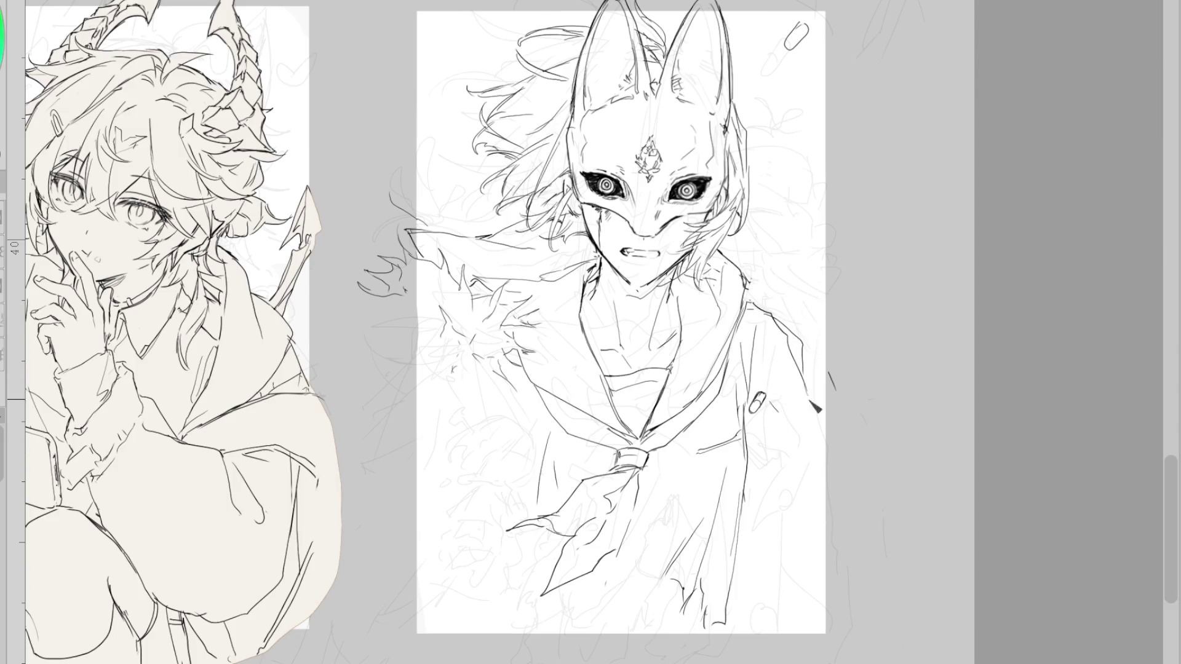
left_click_drag(749, 518, 769, 565)
key("ctrl+z")
left_click_drag(813, 392, 823, 506)
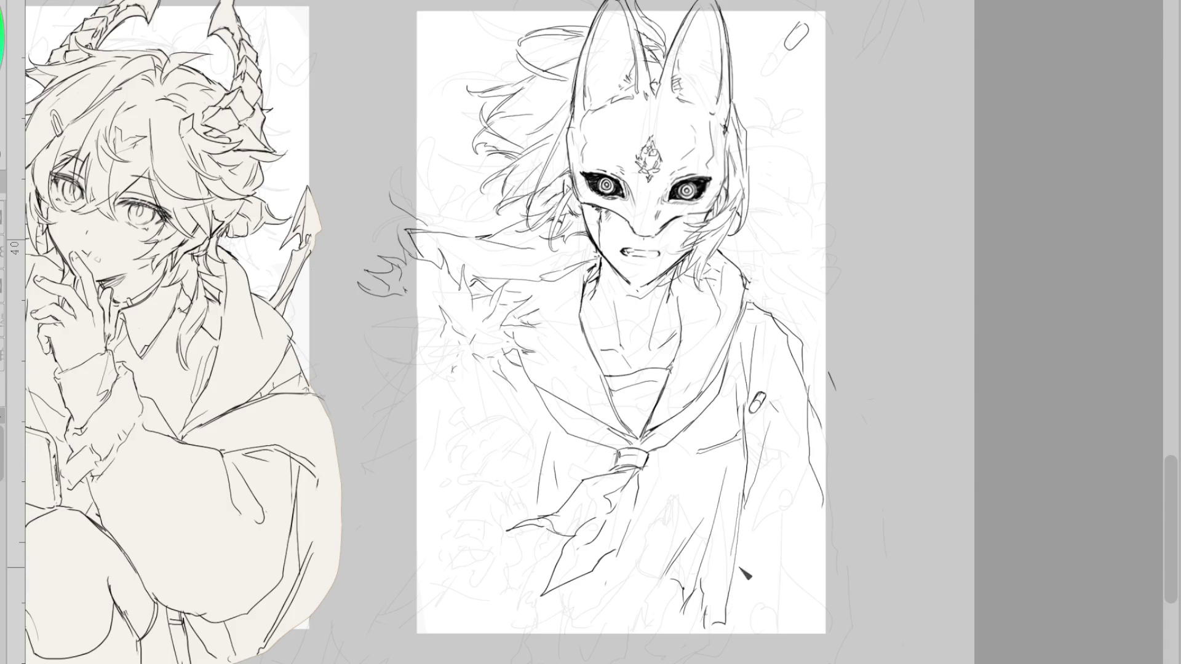
left_click_drag(733, 591, 741, 605)
left_click_drag(813, 441, 824, 527)
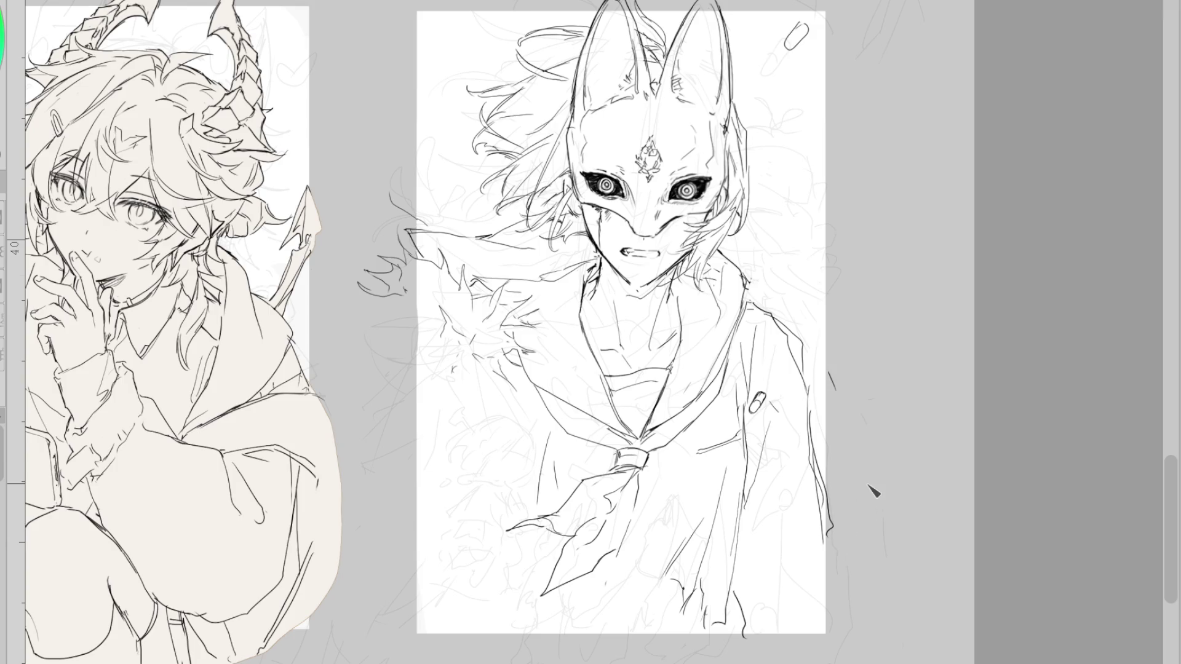
- Lasso the whole figure and start transforming it, shifting it slightly right
mouse_move(440, 61)
left_mouse_down()
mouse_move(395, 119)
mouse_move(912, 658)
mouse_move(782, 120)
mouse_move(734, 7)
left_mouse_up()
key("ctrl+t")
mouse_move(828, 527)
left_mouse_down()
mouse_move(838, 526)
mouse_move(825, 552)
left_mouse_up()
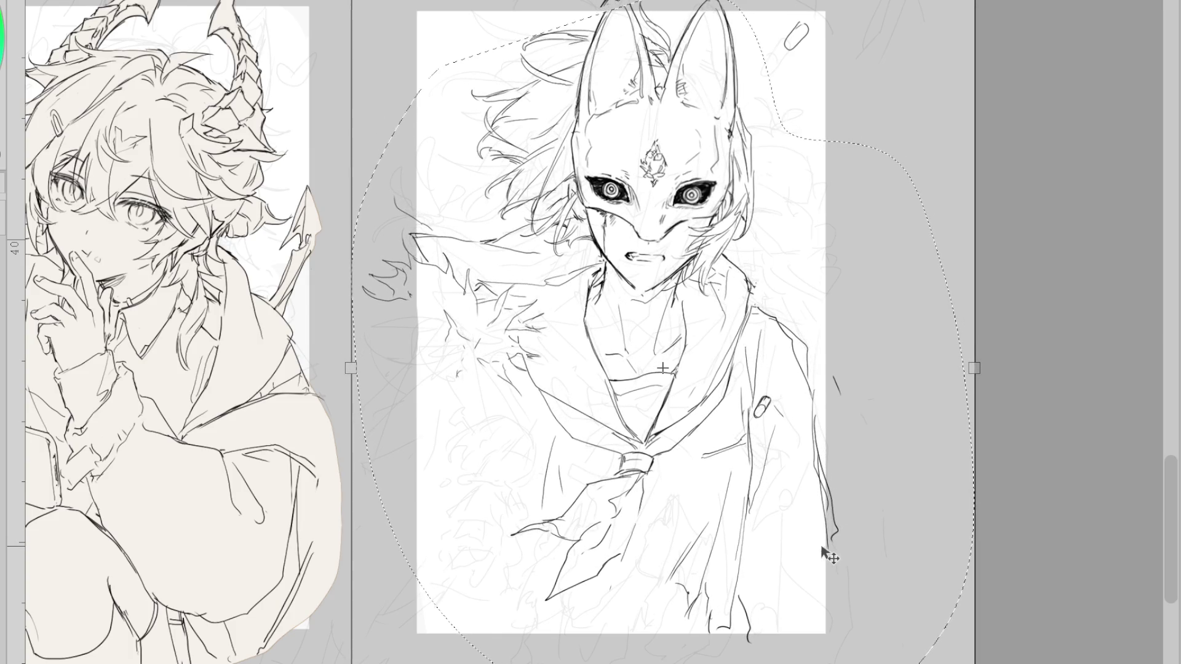
- Slightly widen the selected figure, nudge it left and up, and commit the transform
left_click_drag(974, 368, 993, 368)
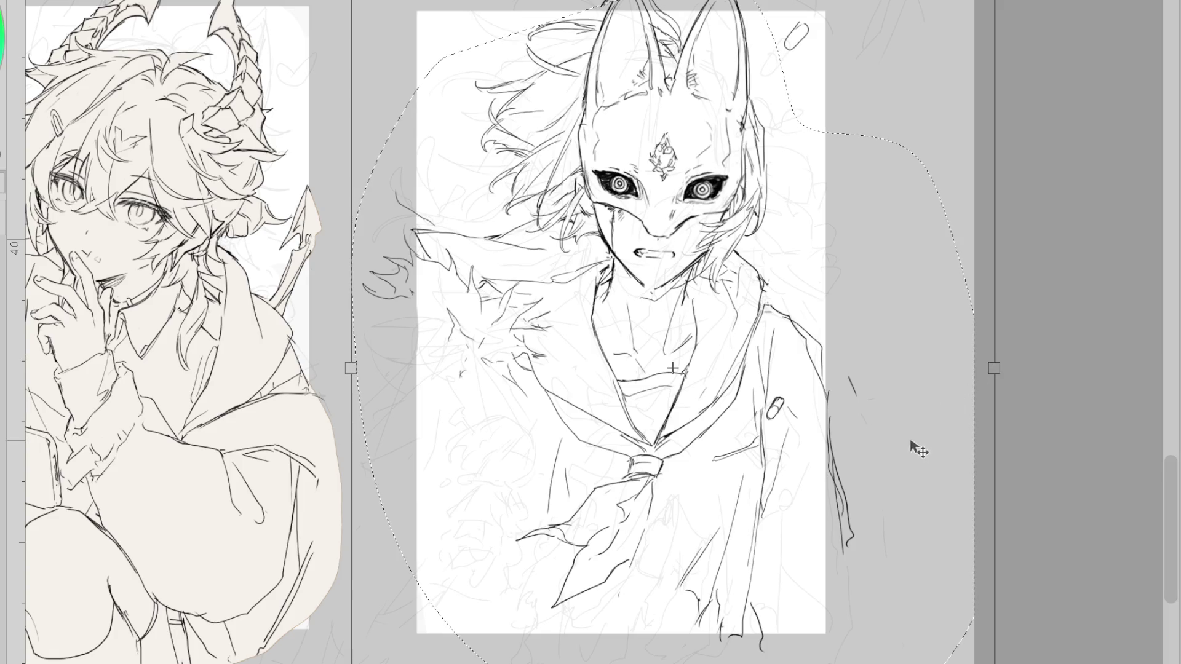
key("Escape")
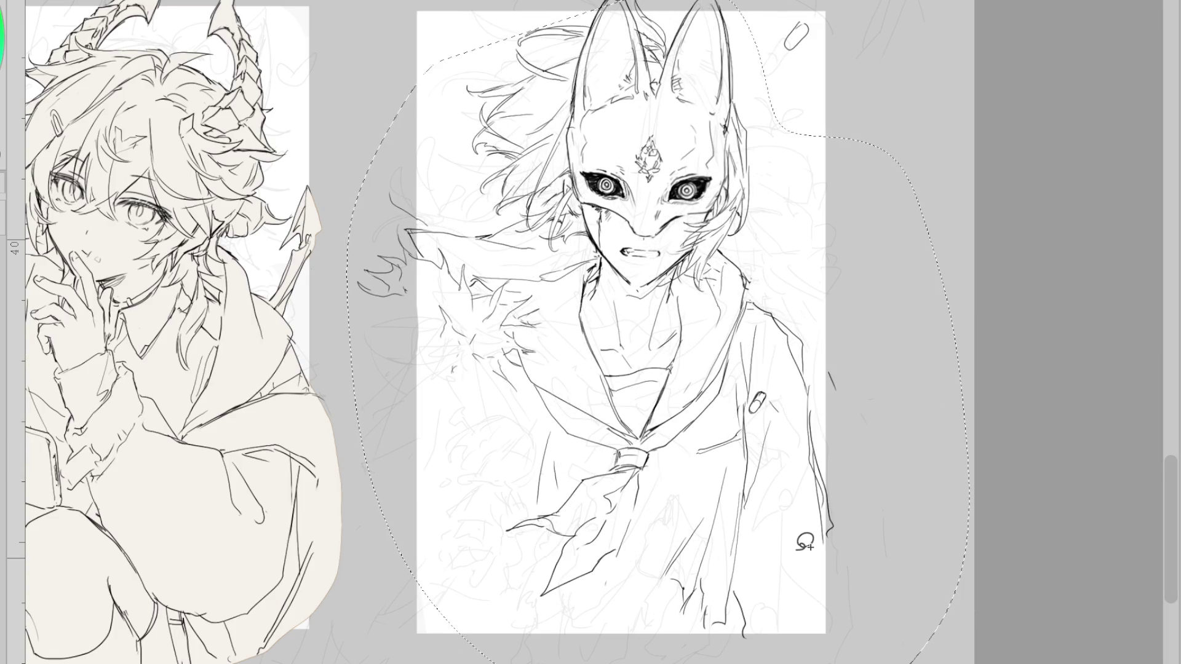
key("ctrl+t")
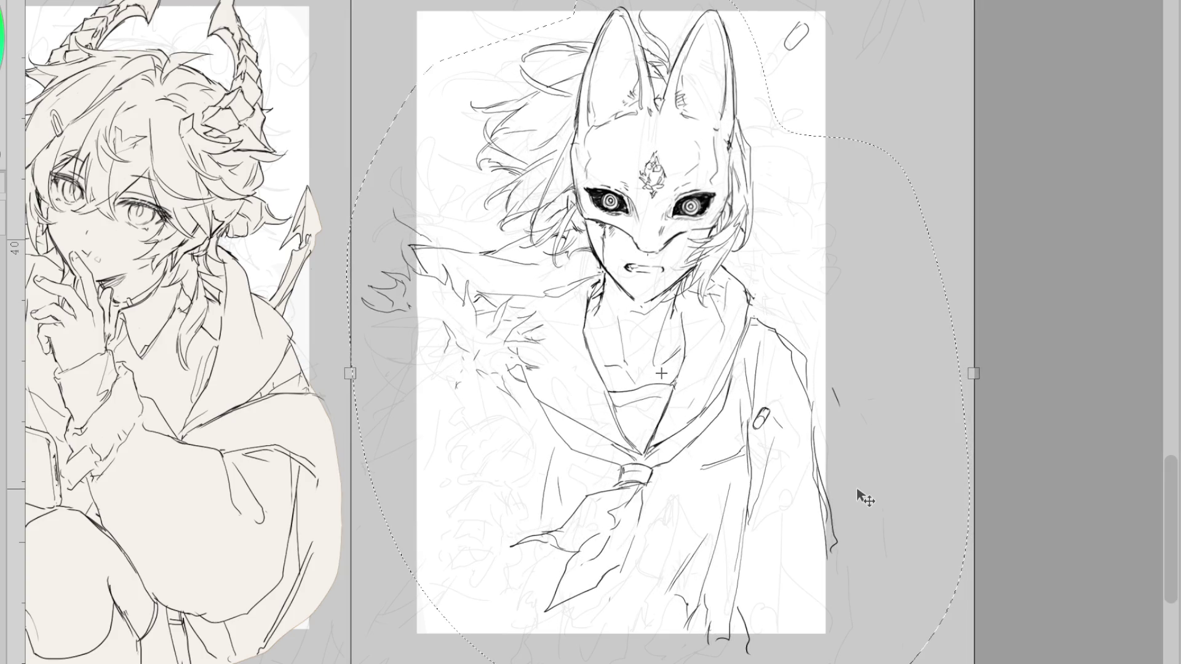
left_click_drag(975, 386, 992, 385)
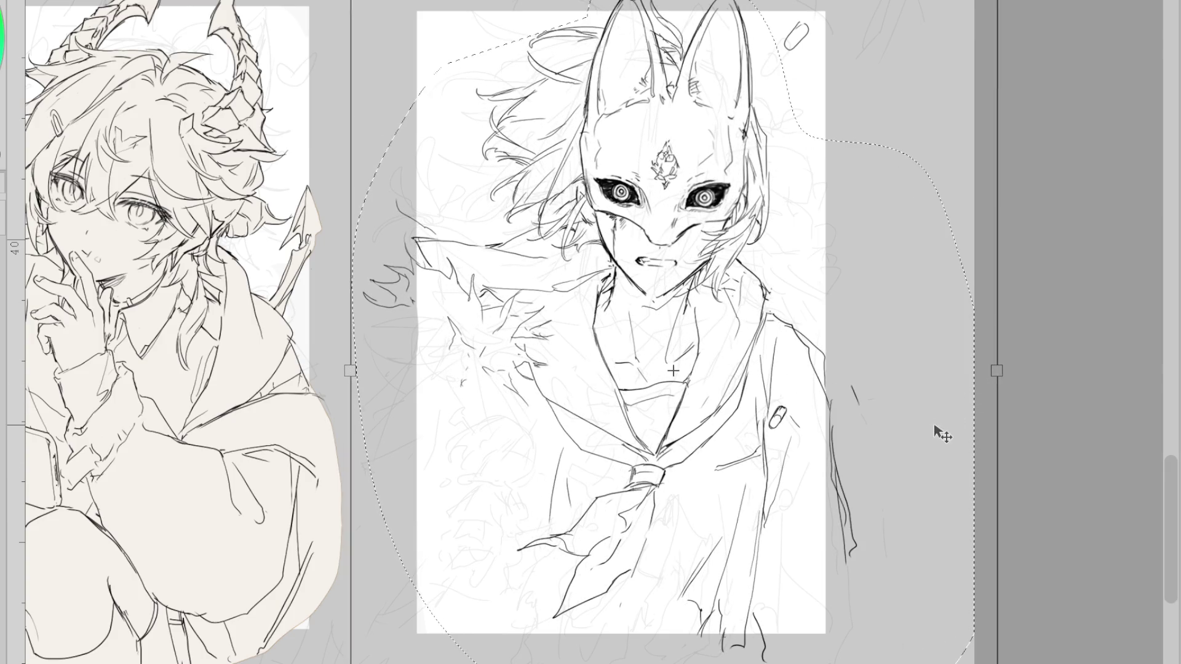
left_click_drag(931, 439, 927, 434)
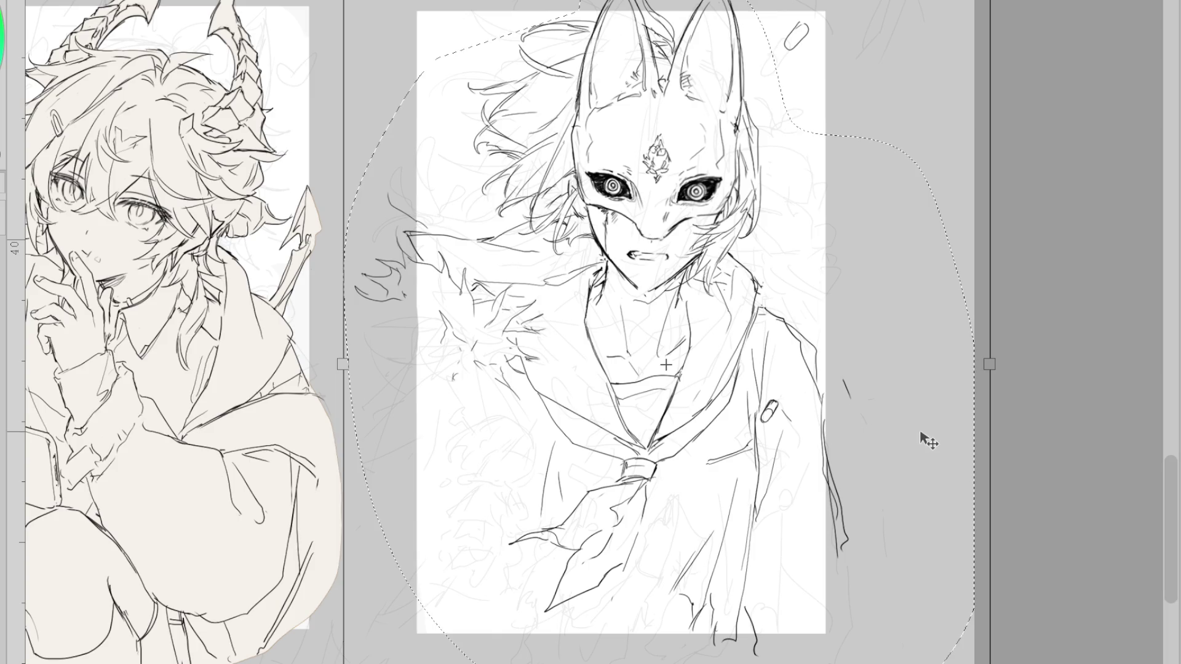
left_click_drag(989, 364, 979, 360)
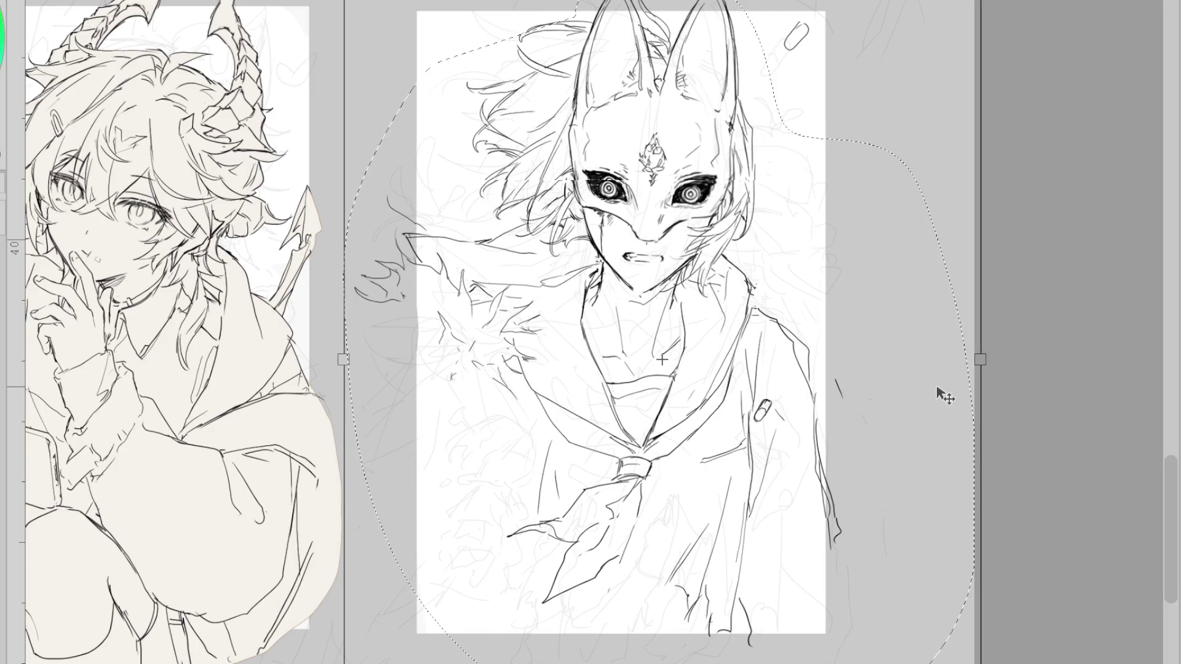
key("Return")
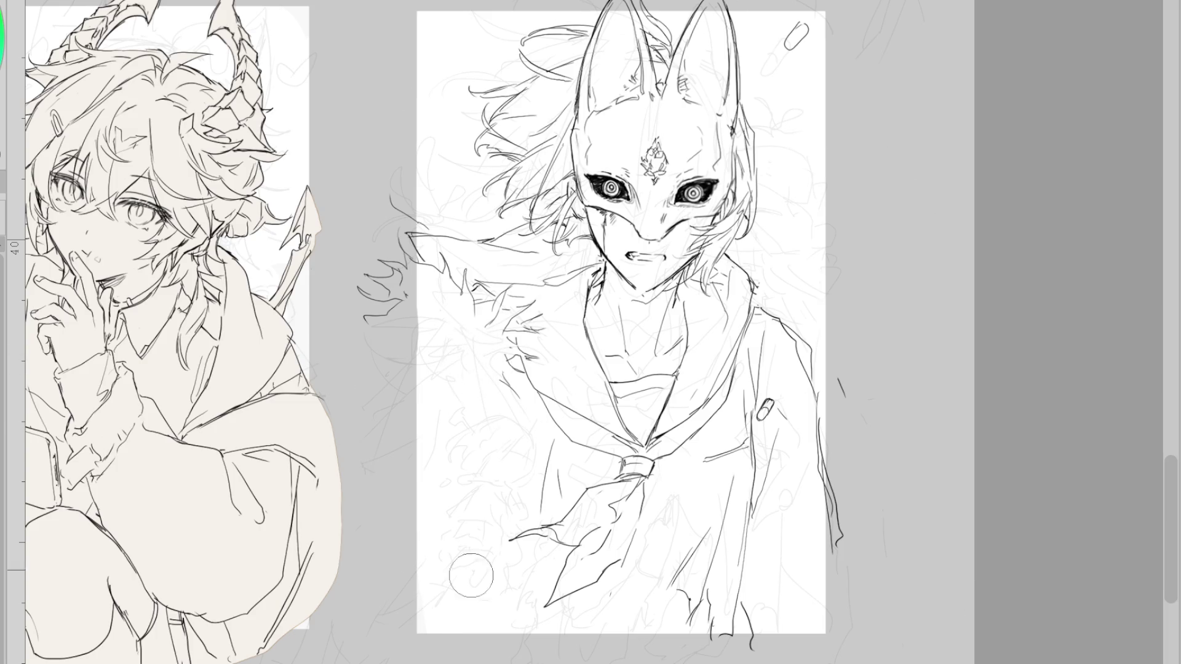
- Deselect, undo the stray fur strokes, and ink long lines down the coat's left side
key("ctrl+d")
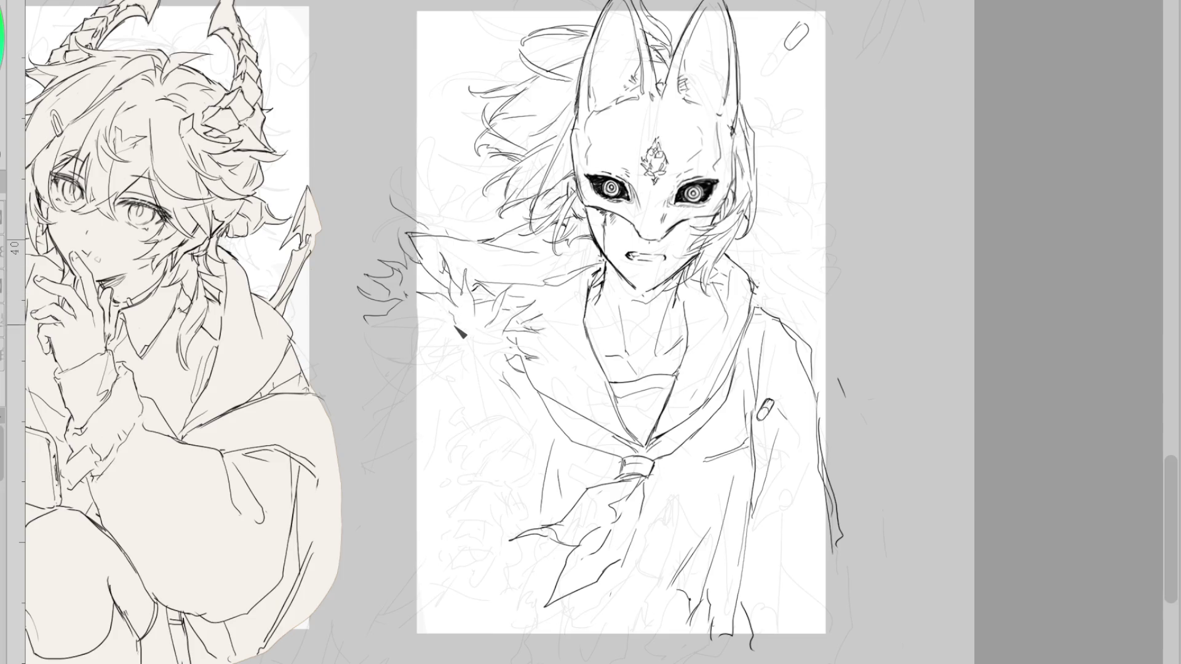
key("ctrl+z")
key("ctrl+z")
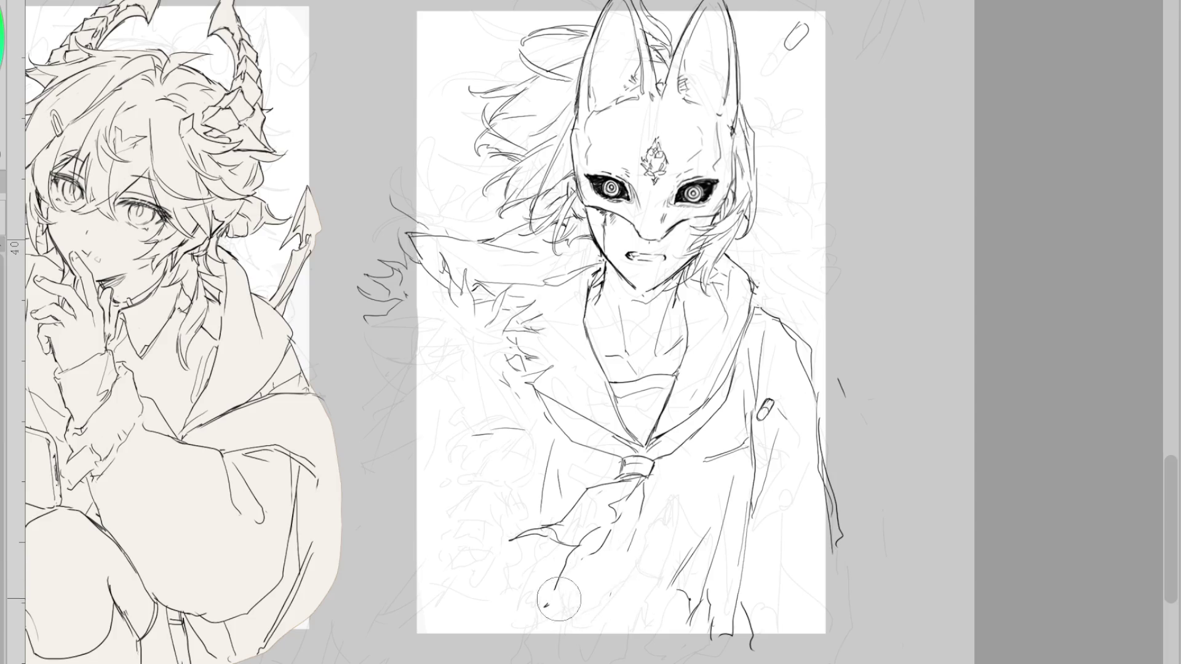
key("o")
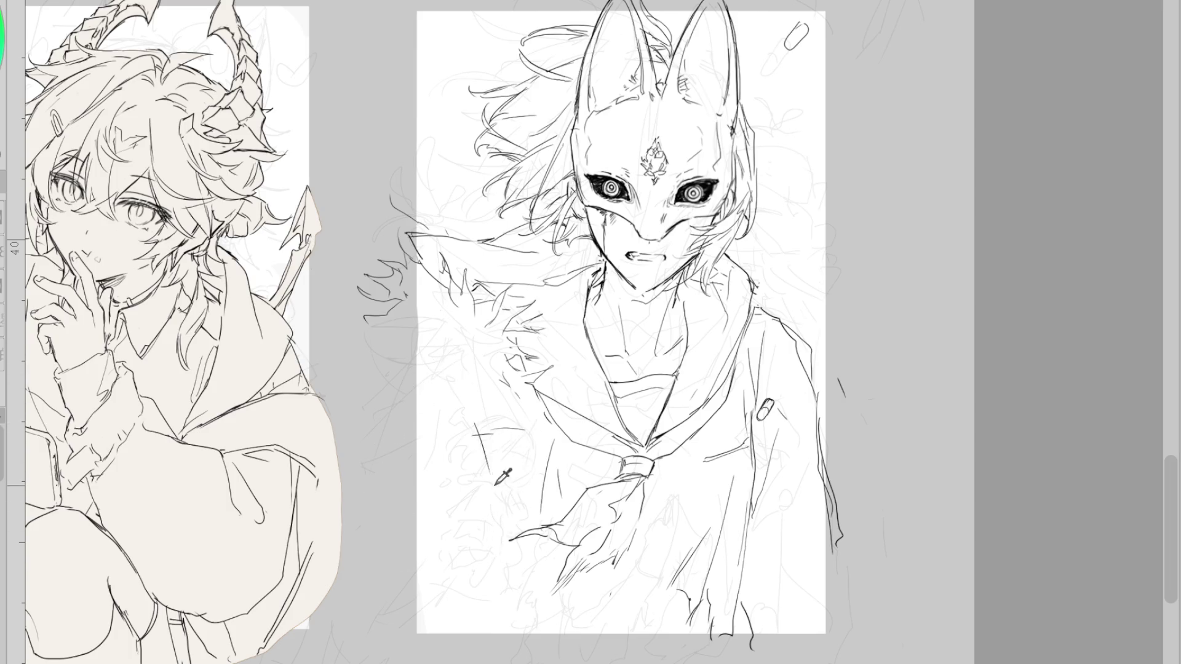
left_click_drag(488, 492, 449, 598)
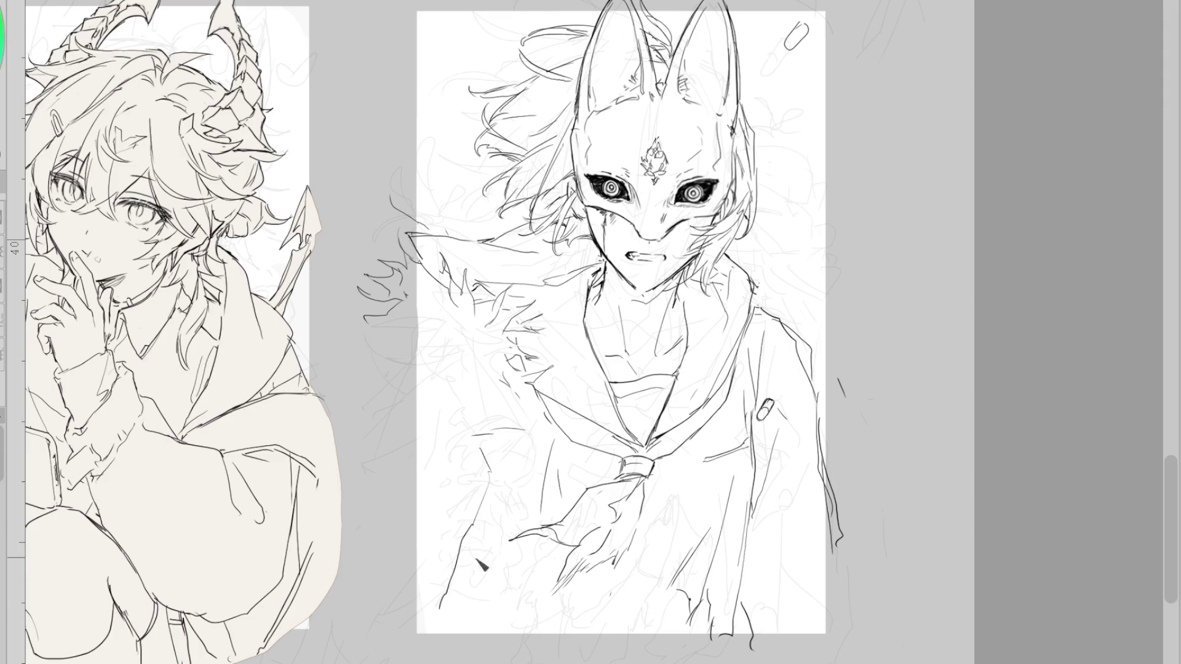
key("ctrl+z")
mouse_move(476, 313)
left_mouse_down()
mouse_move(390, 471)
mouse_move(354, 573)
left_mouse_up()
left_click_drag(490, 461, 467, 544)
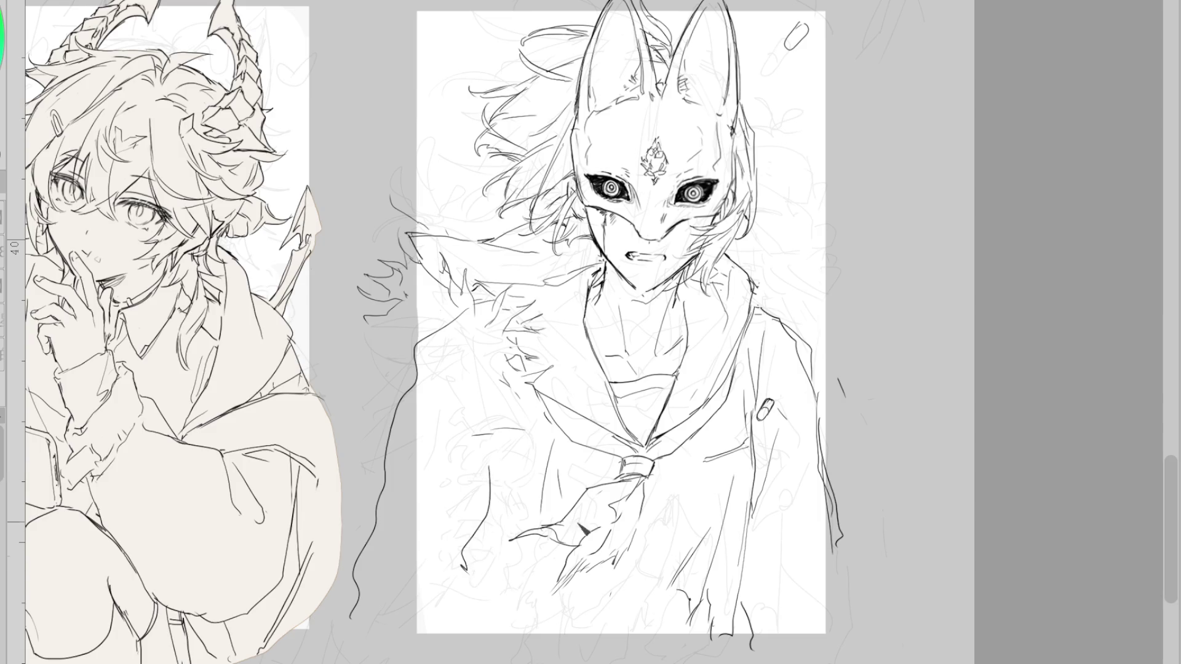
key("ctrl+z")
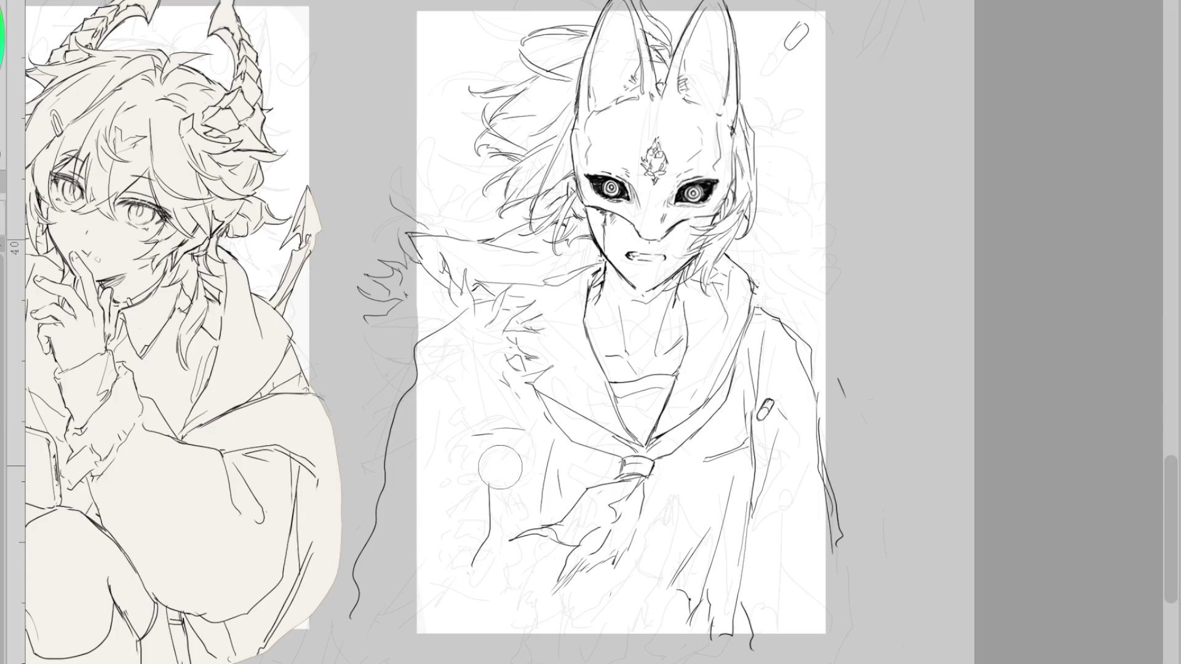
- Sketch pencil lines along the left margin, continuing the coat contour and a curve below the figure
left_click_drag(409, 394, 390, 408)
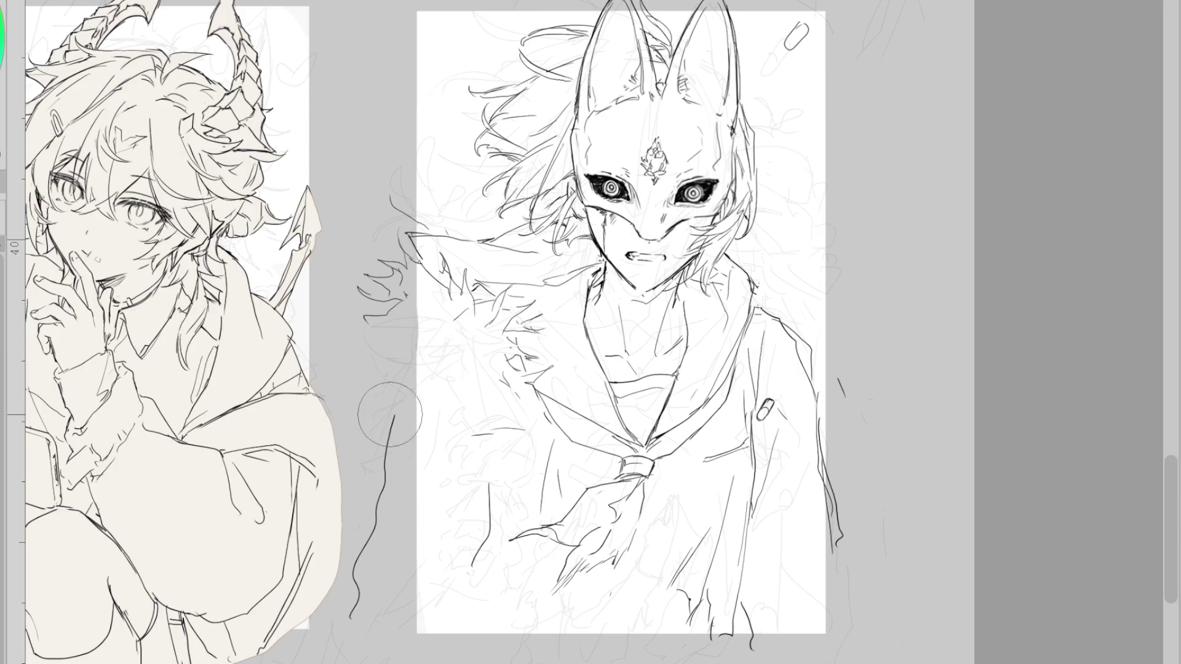
key("p")
mouse_move(362, 366)
left_mouse_down()
mouse_move(377, 425)
mouse_move(396, 406)
left_mouse_up()
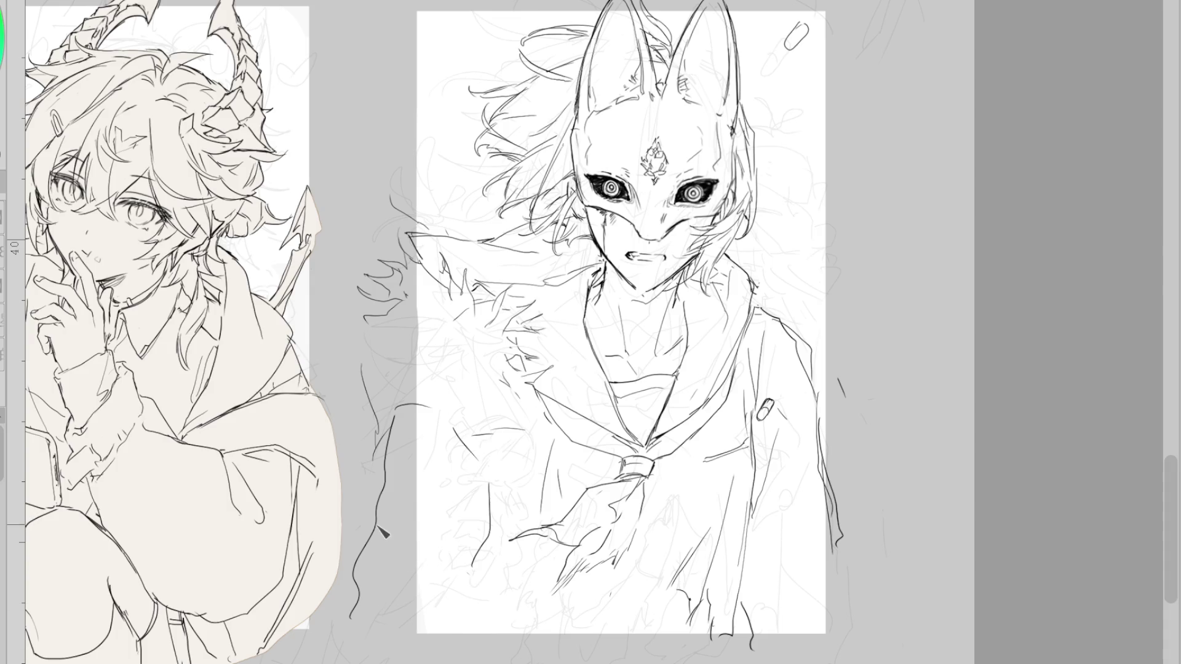
left_click_drag(384, 527, 367, 621)
left_click_drag(461, 653, 578, 644)
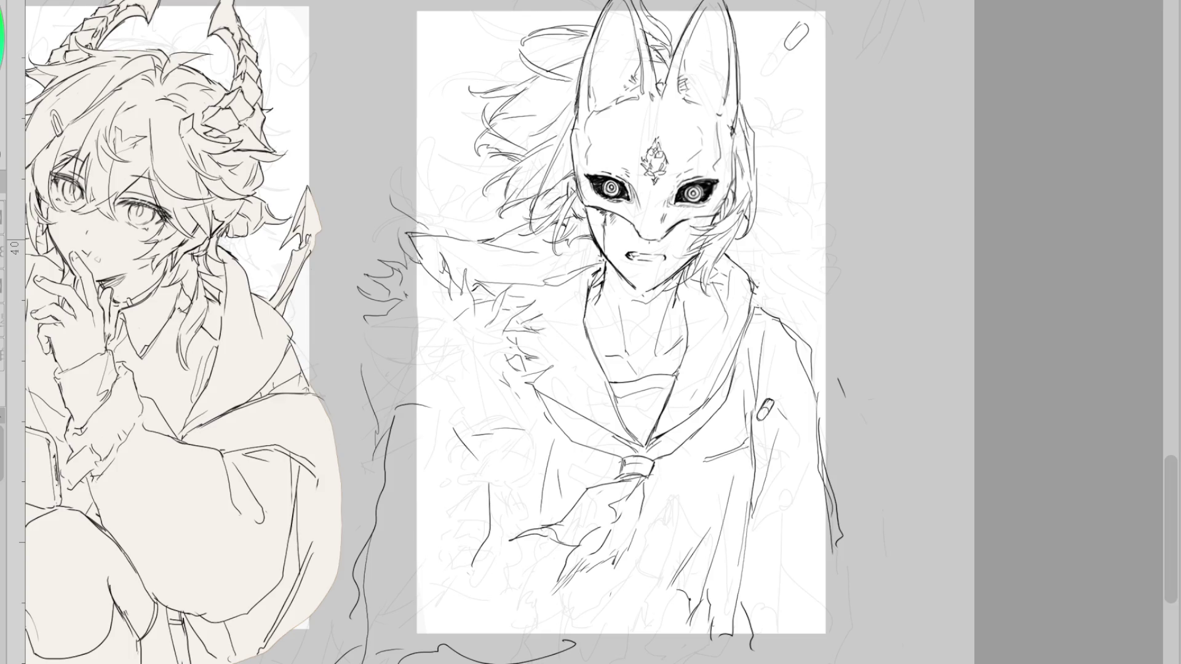
left_click_drag(464, 578, 448, 617)
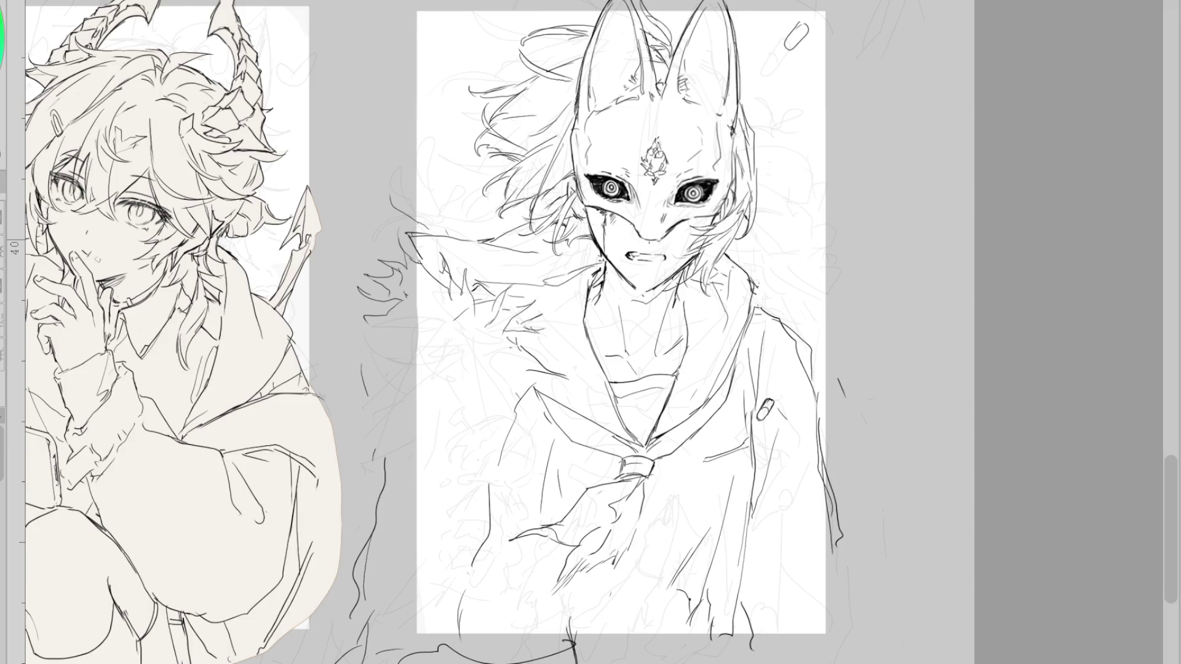
left_click_drag(394, 345, 362, 452)
- Ink the figure's left body contour from shoulder down to the lower side
left_click_drag(369, 499, 365, 599)
key("ctrl+z")
key("ctrl+z")
left_click_drag(384, 348, 366, 541)
left_click_drag(402, 427, 386, 470)
left_click_drag(495, 424, 459, 625)
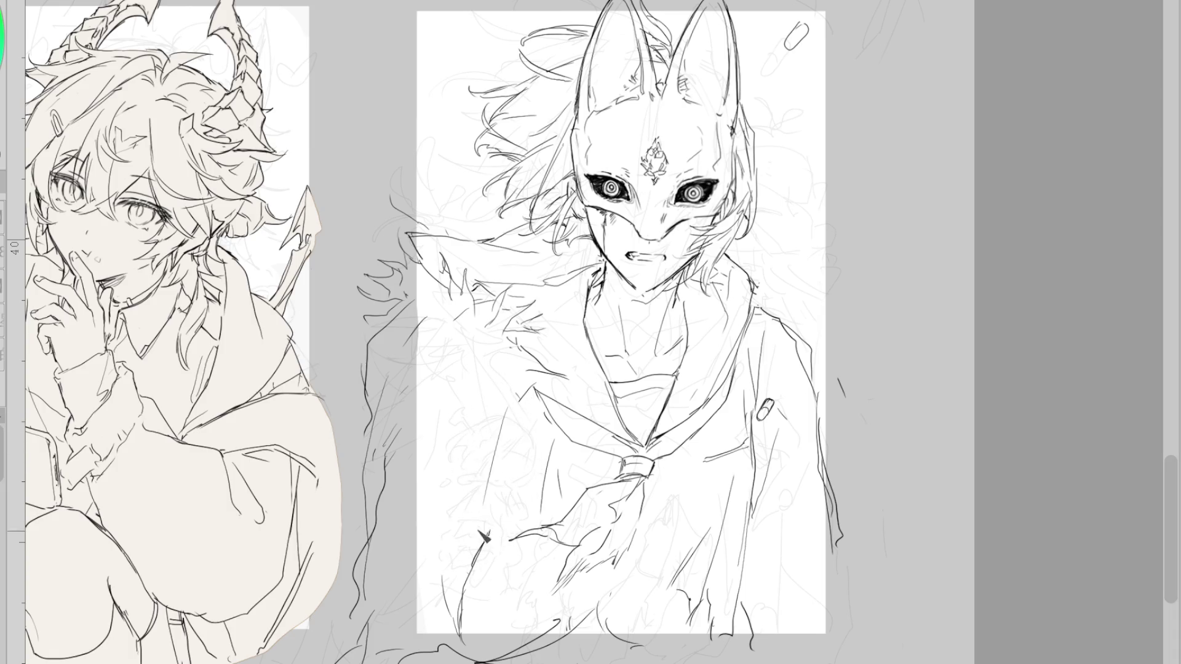
left_click_drag(496, 511, 485, 615)
left_click_drag(495, 405, 471, 515)
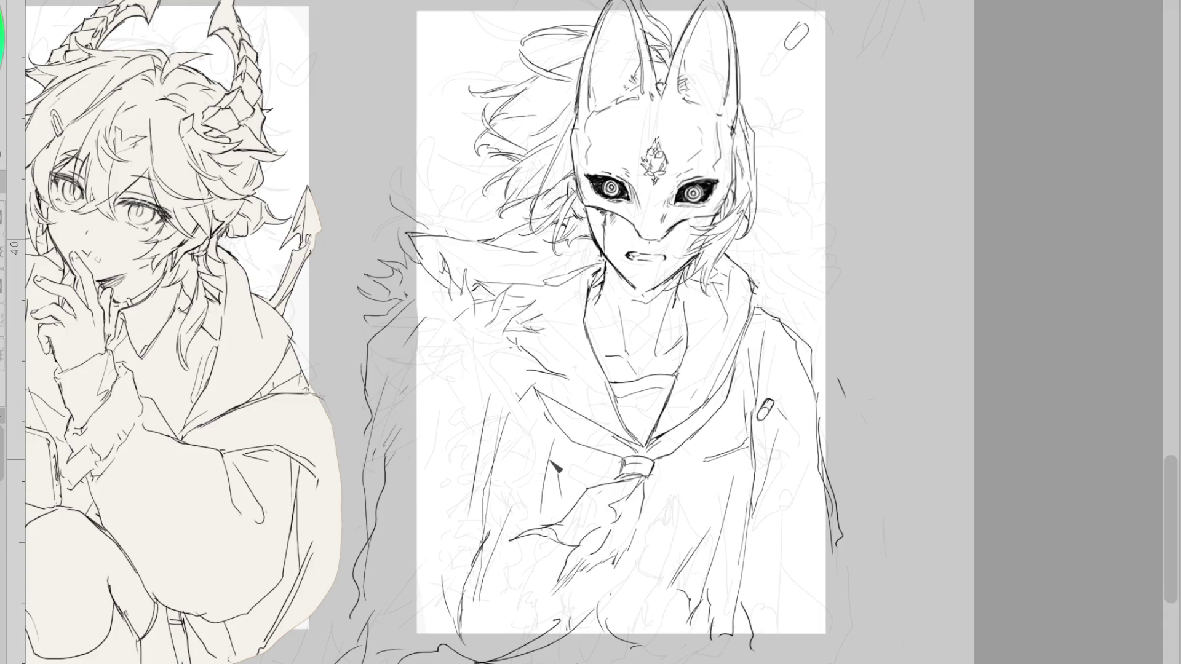
mouse_move(556, 303)
left_mouse_down()
mouse_move(479, 332)
mouse_move(391, 481)
left_mouse_up()
key("ctrl+z")
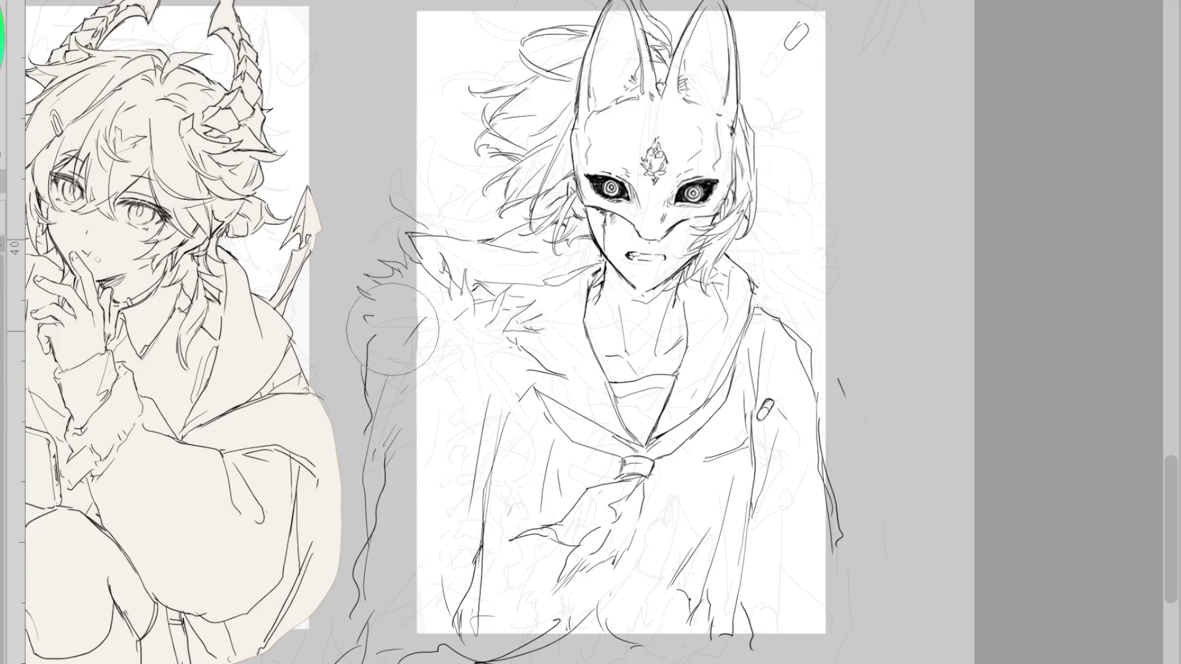
- Erase the rough sketch marks along the left silhouette with a smaller eraser
mouse_move(396, 276)
left_mouse_down()
mouse_move(375, 584)
mouse_move(369, 573)
left_mouse_up()
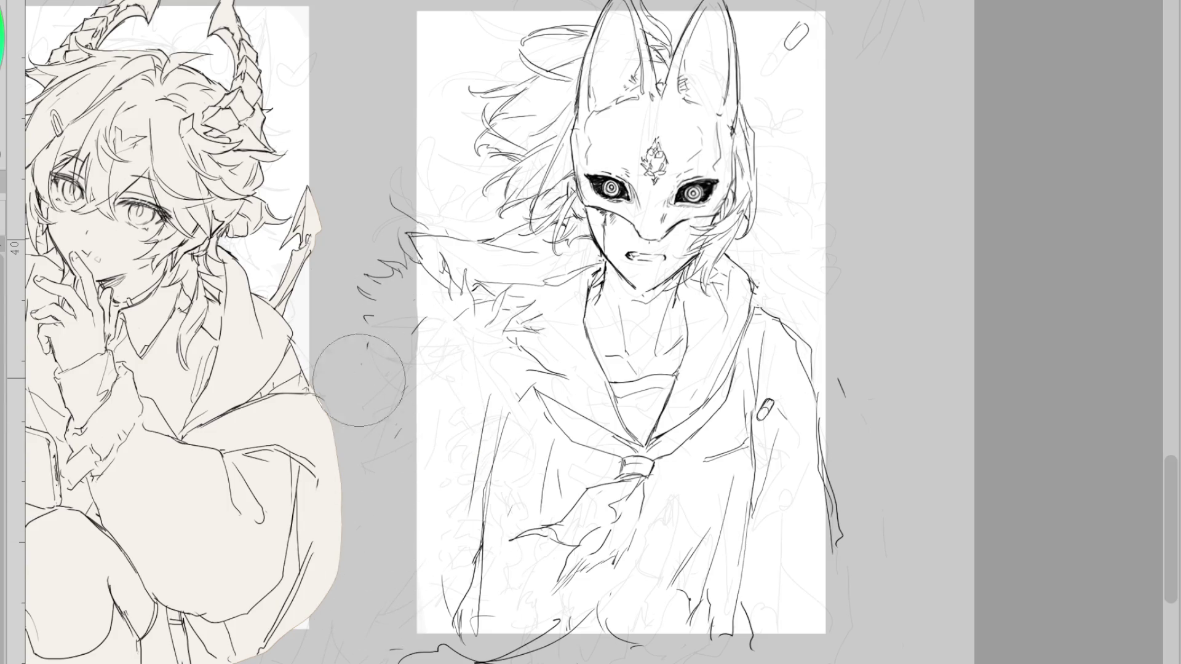
left_click_drag(369, 311, 390, 382)
key("bracketleft")
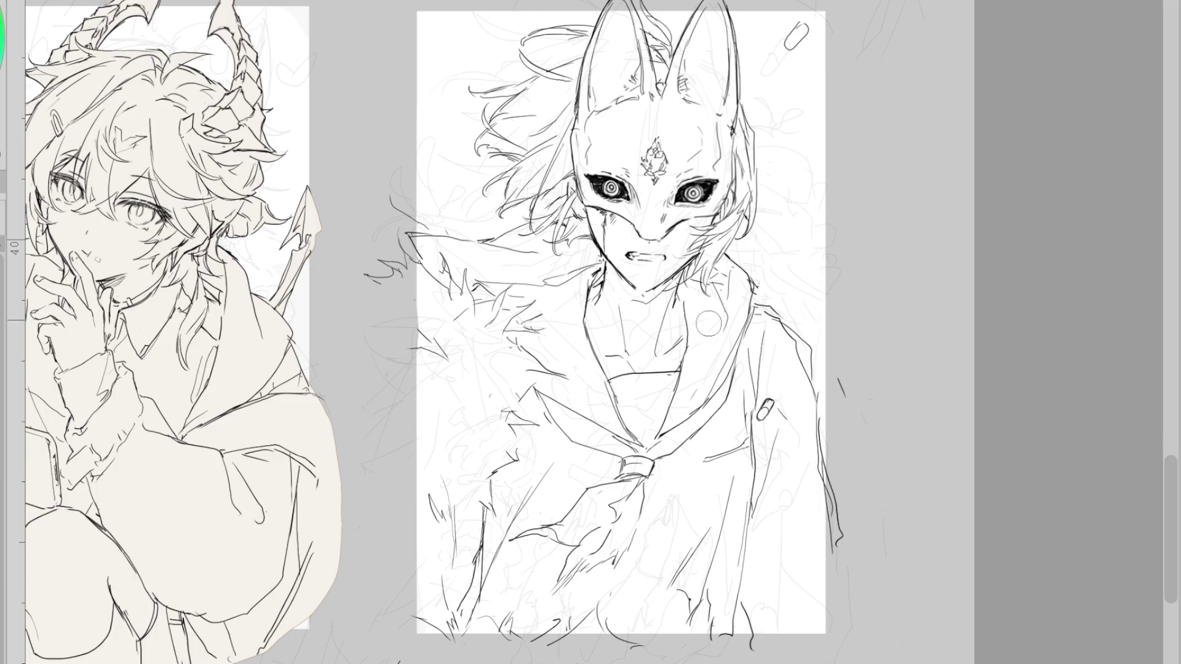
- Draw a curved line across the mask's forehead
left_click_drag(679, 129, 634, 233)
key("ctrl+z")
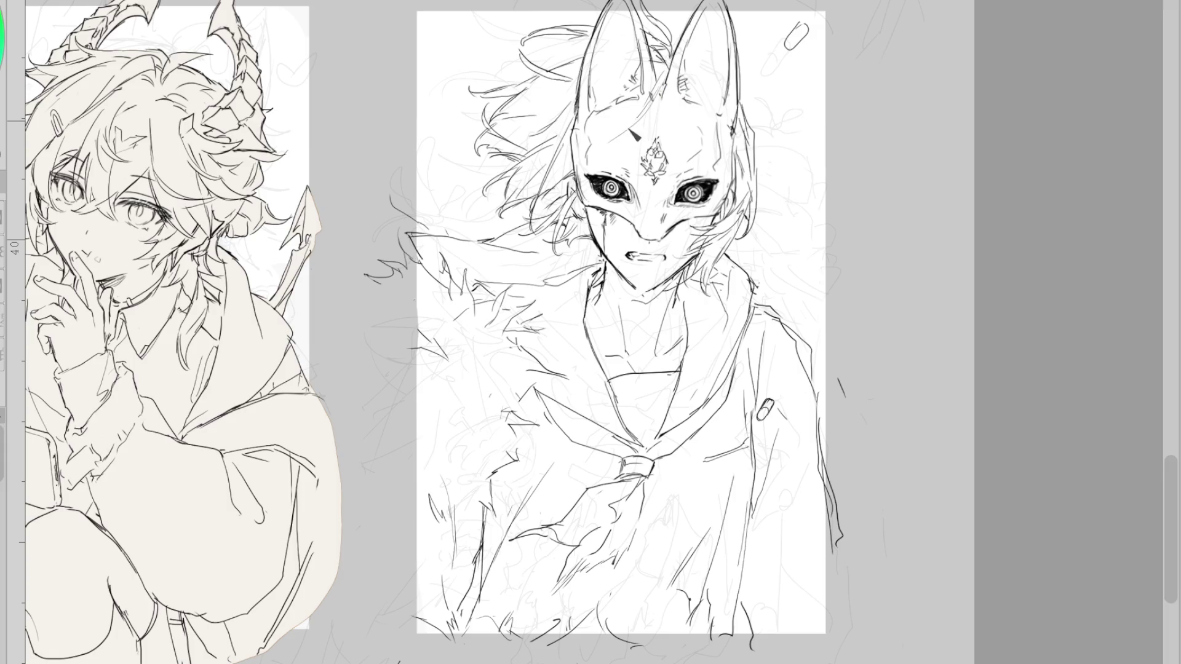
left_click_drag(599, 134, 663, 111)
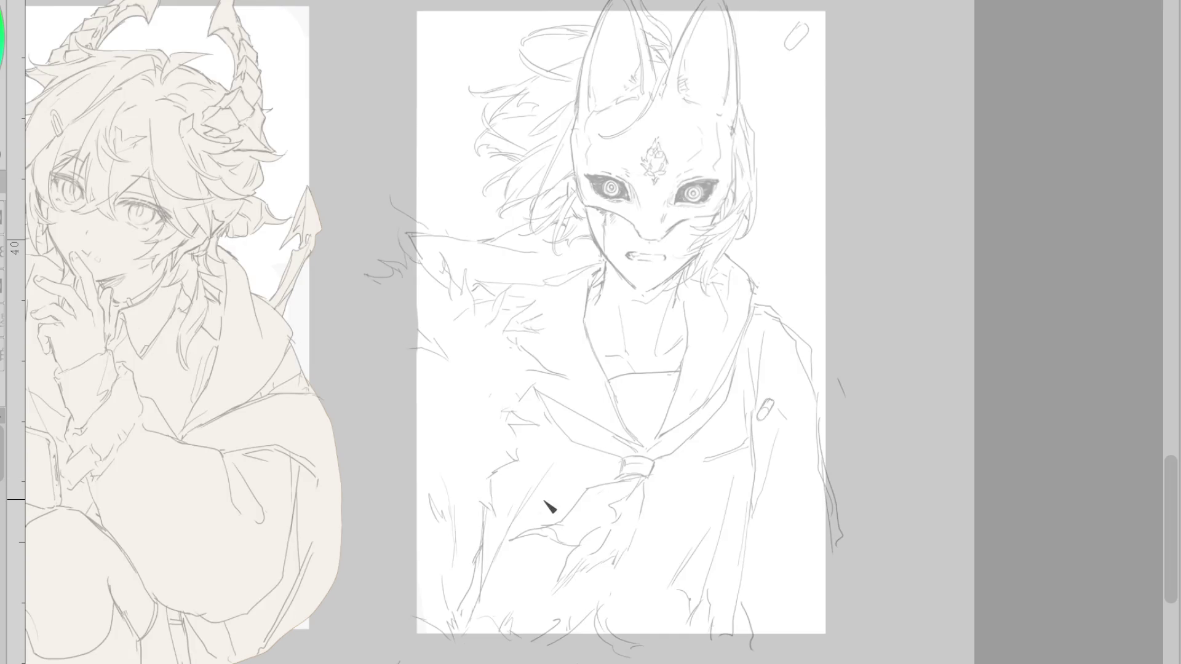
- Ink the clawed fingers rising to the neckerchief knot and give the knot a thicker wedge stroke
left_click_drag(595, 599, 514, 645)
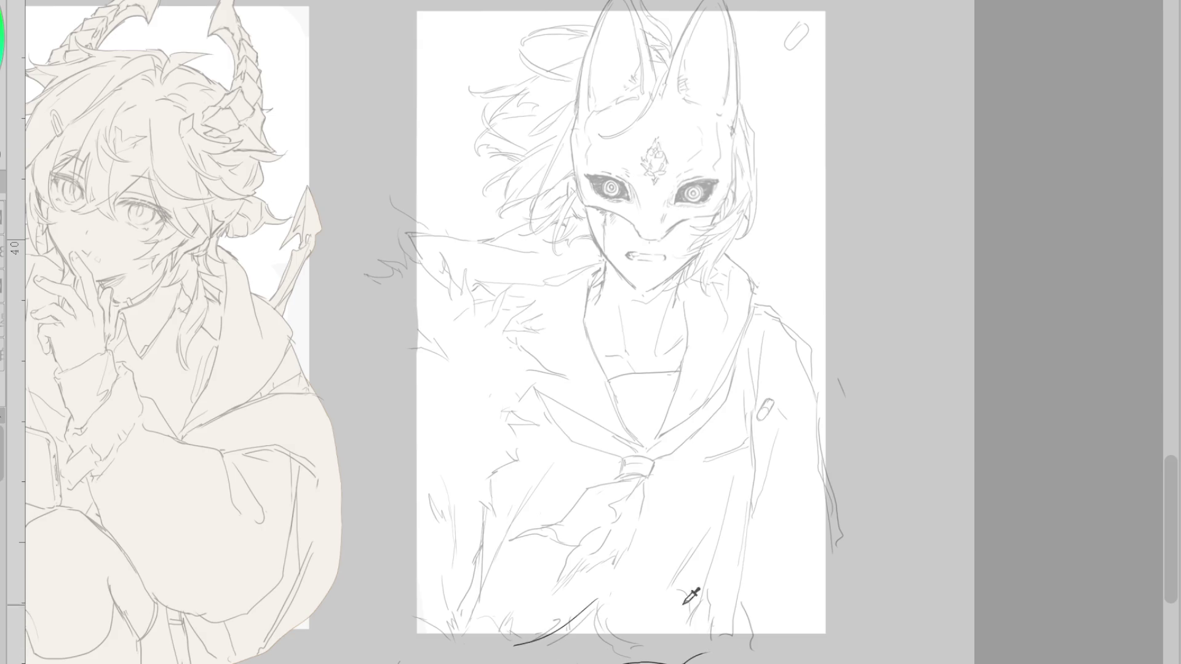
mouse_move(568, 643)
left_mouse_down()
mouse_move(583, 543)
mouse_move(671, 484)
mouse_move(621, 556)
left_mouse_up()
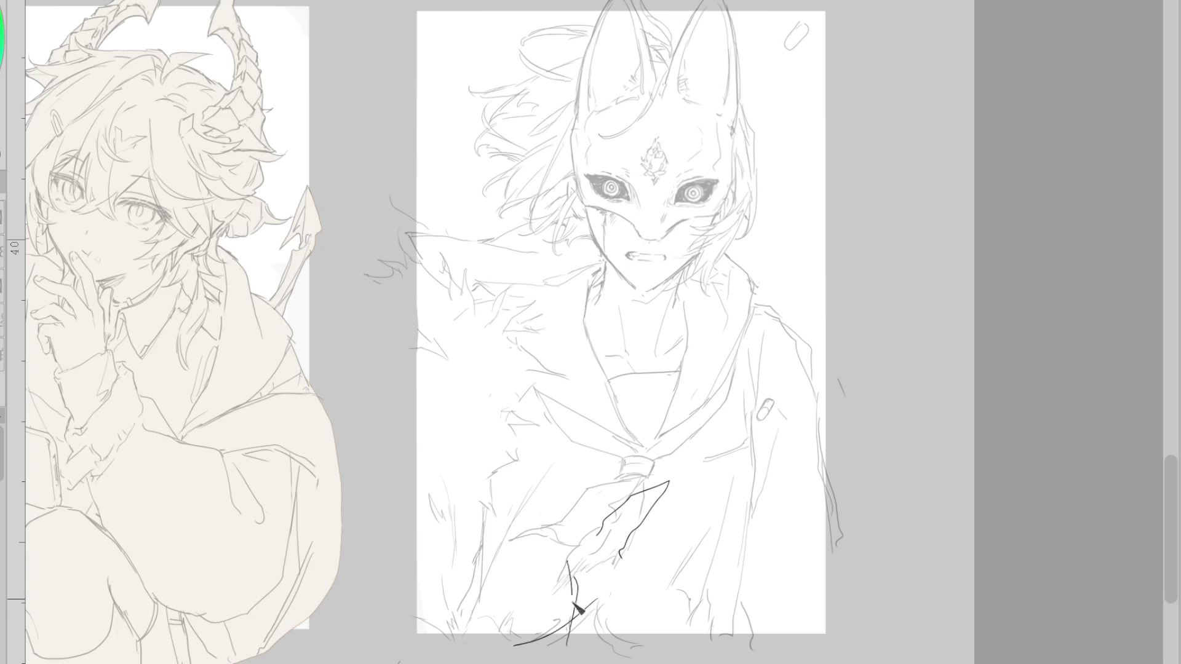
mouse_move(573, 612)
left_mouse_down()
mouse_move(567, 547)
mouse_move(613, 495)
mouse_move(681, 516)
left_mouse_up()
key("ctrl+z")
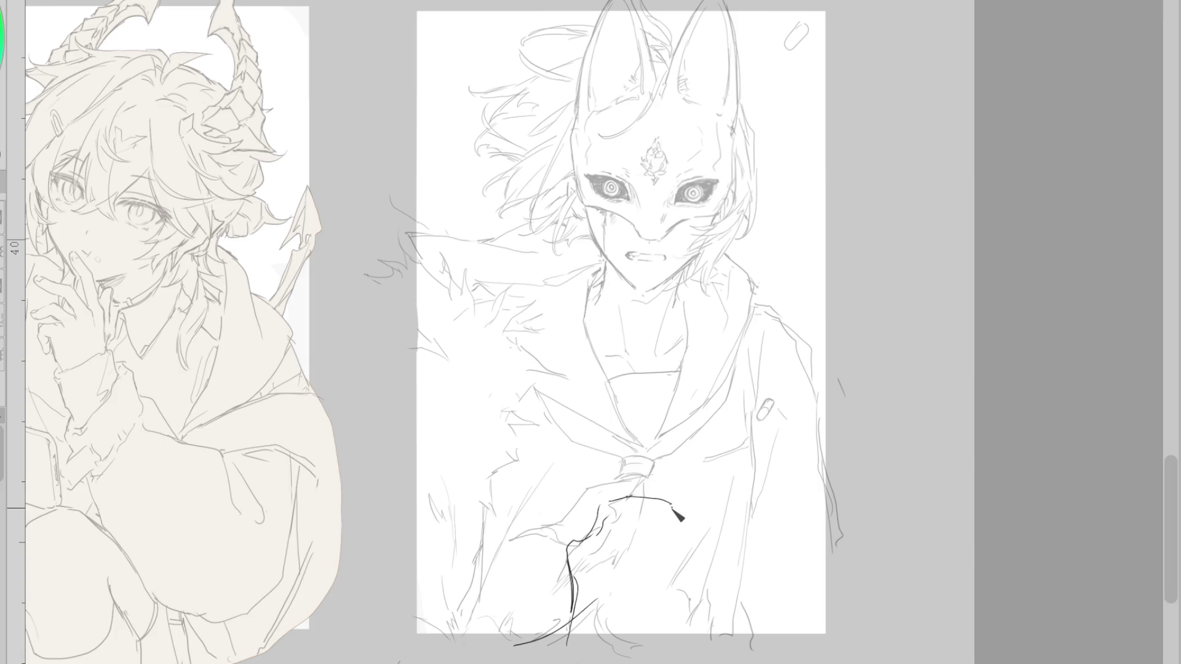
key("ctrl+z")
mouse_move(595, 533)
left_mouse_down()
mouse_move(614, 490)
mouse_move(630, 543)
mouse_move(618, 560)
left_mouse_up()
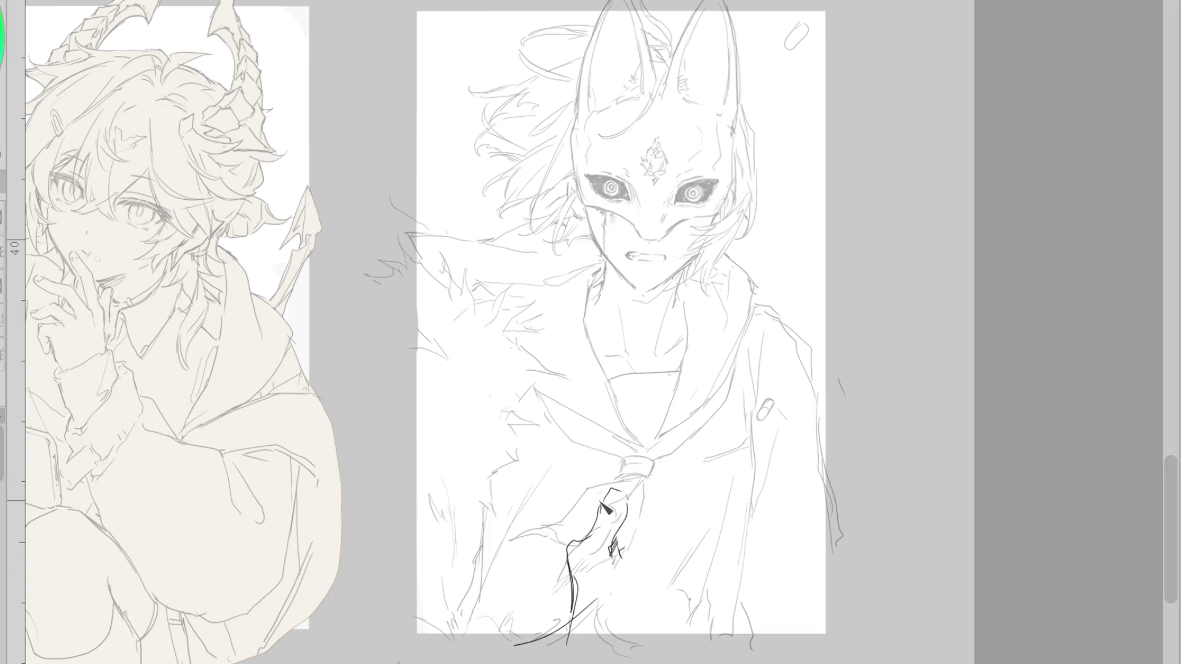
left_click_drag(598, 501, 624, 480)
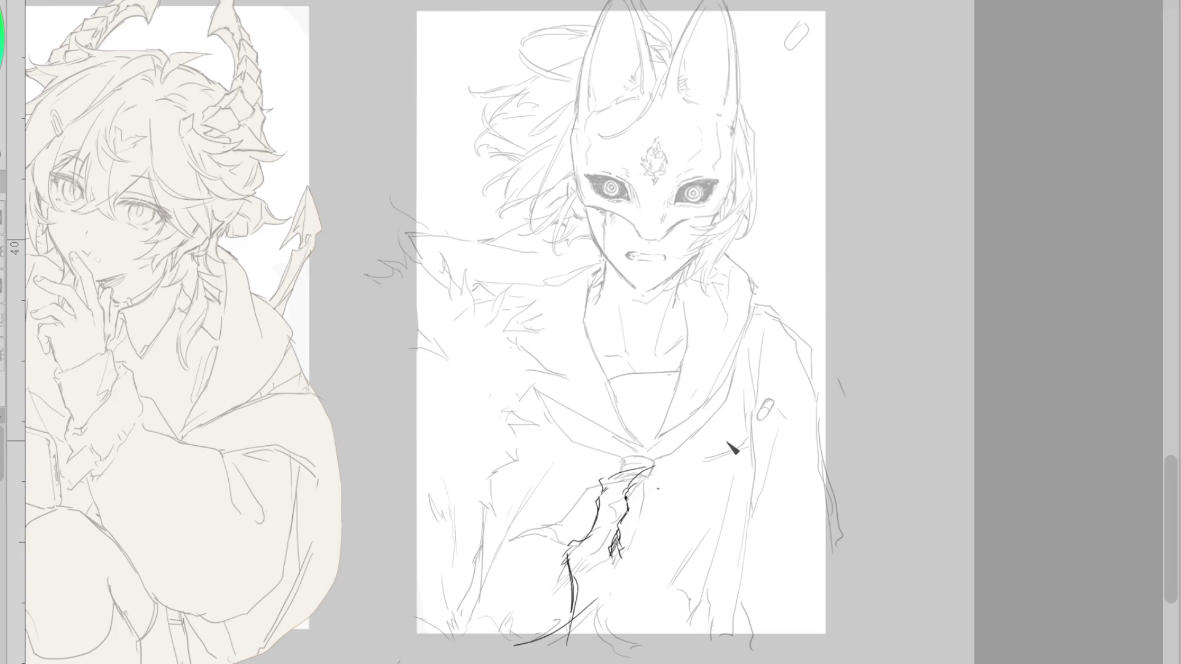
key("ctrl+z")
left_click_drag(653, 474, 618, 479)
- Try curves on the hair and lapel tip, then erase them and the dark strokes on the tie
left_click_drag(517, 161, 533, 266)
mouse_move(522, 218)
left_mouse_down()
mouse_move(543, 266)
mouse_move(546, 333)
left_mouse_up()
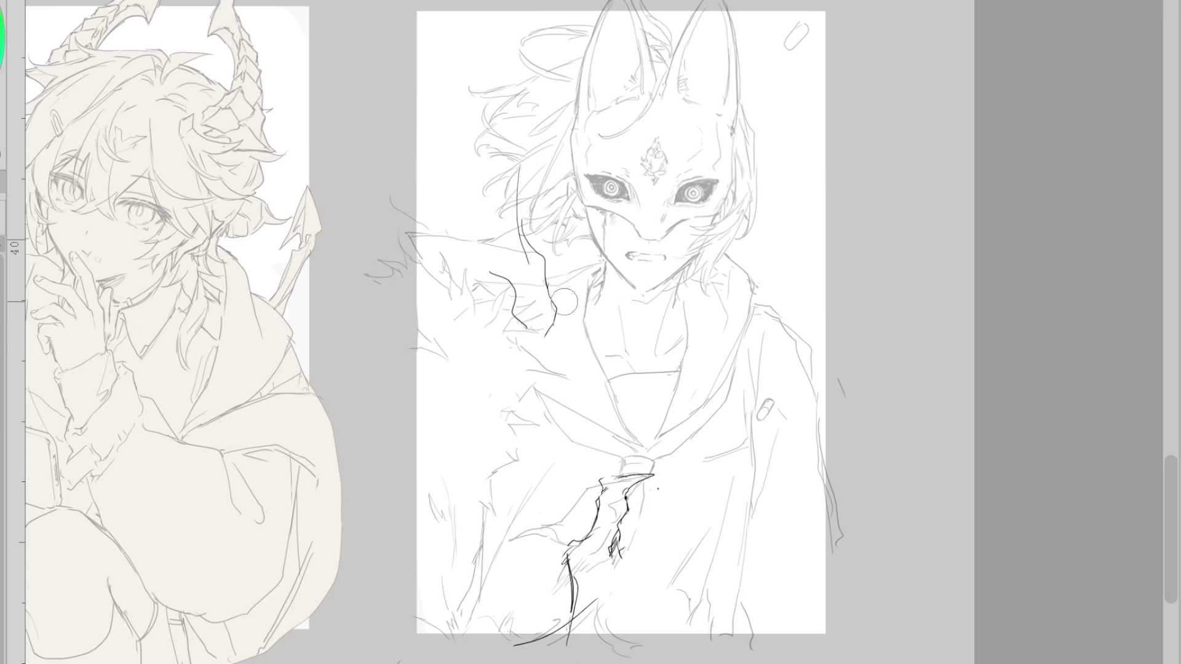
key("ctrl+z")
left_click_drag(505, 363, 537, 343)
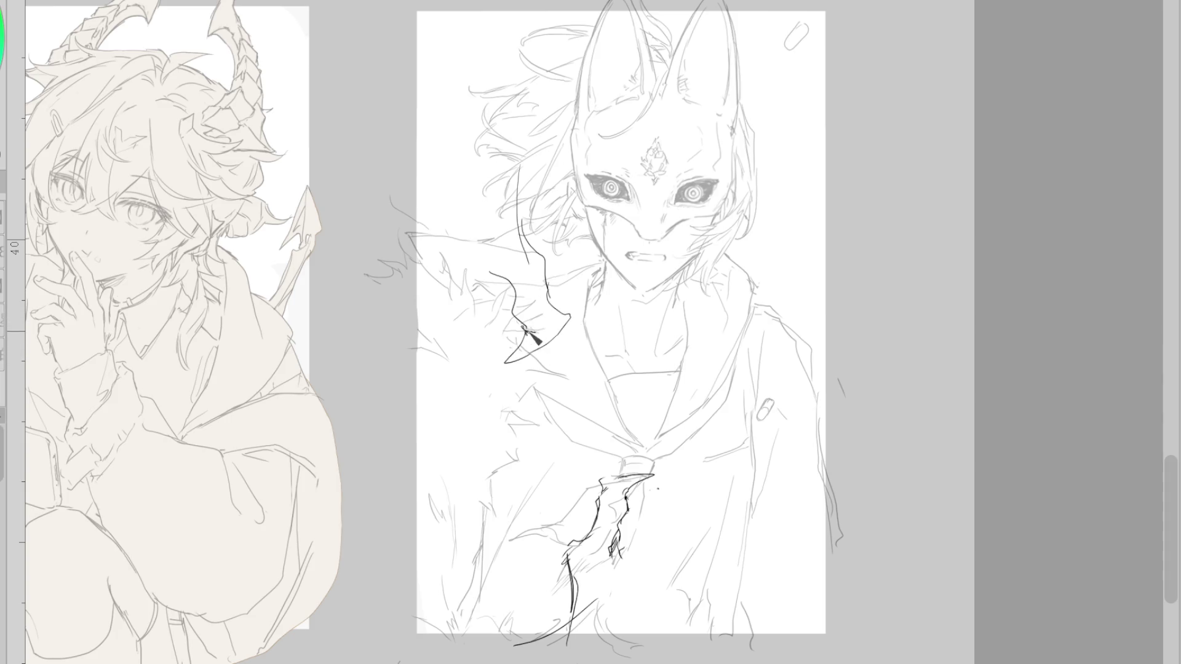
key("e")
mouse_move(516, 353)
left_mouse_down()
mouse_move(557, 307)
mouse_move(526, 259)
left_mouse_up()
key("p")
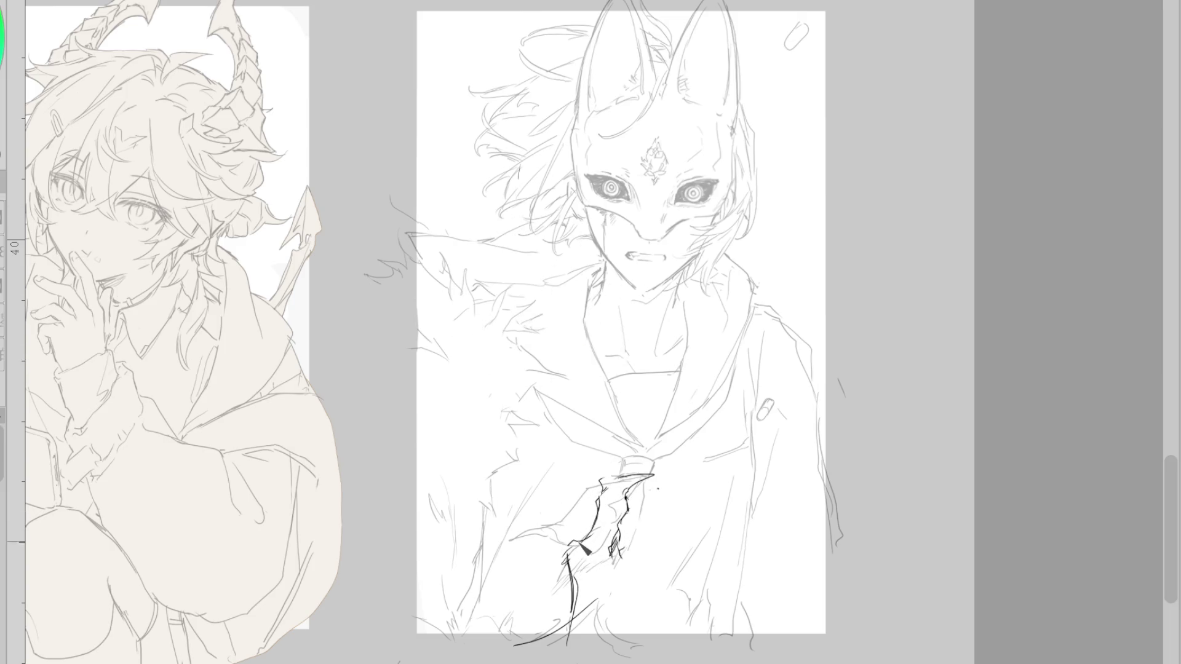
key("e")
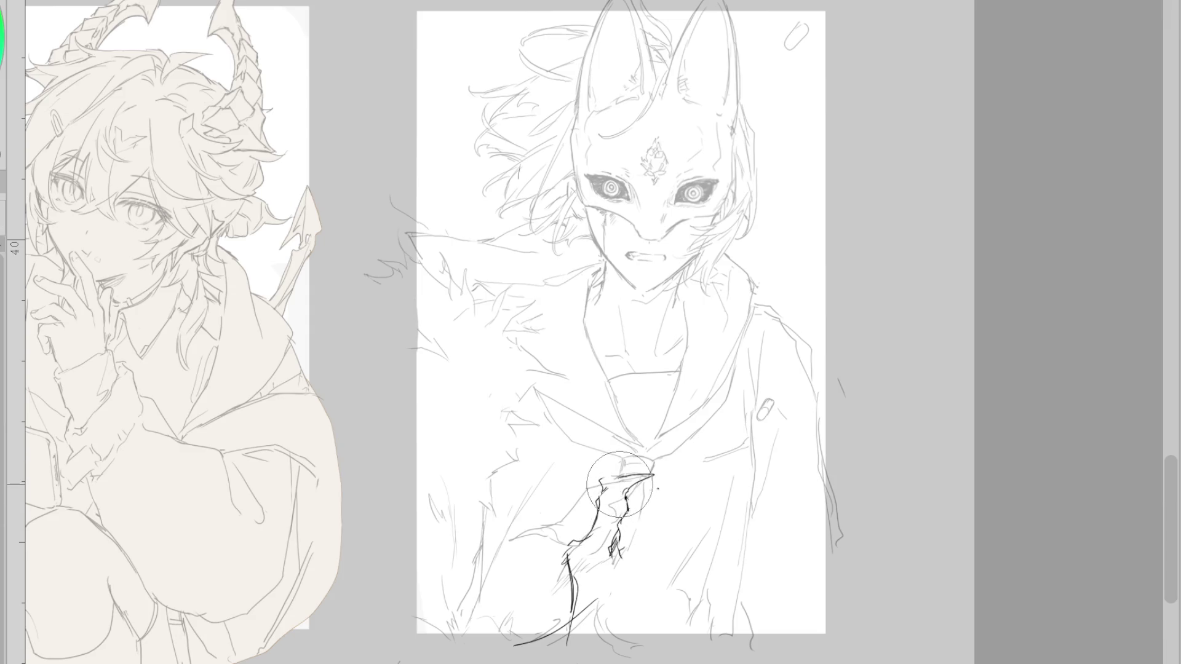
left_click_drag(618, 487, 578, 543)
key("p")
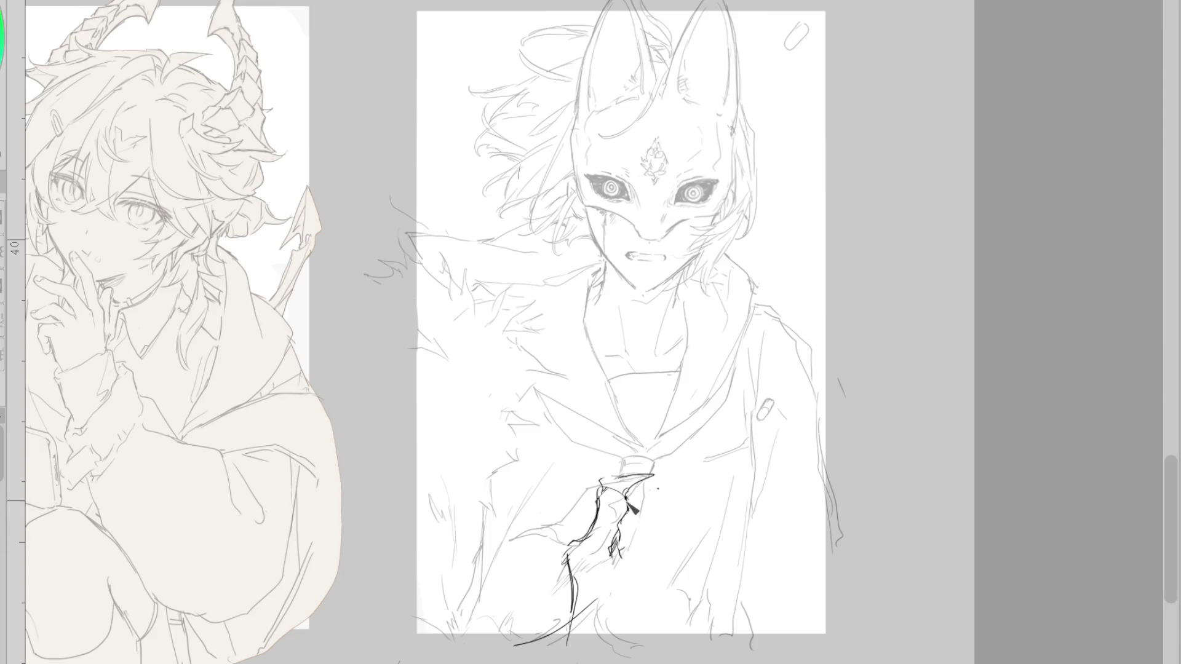
key("e")
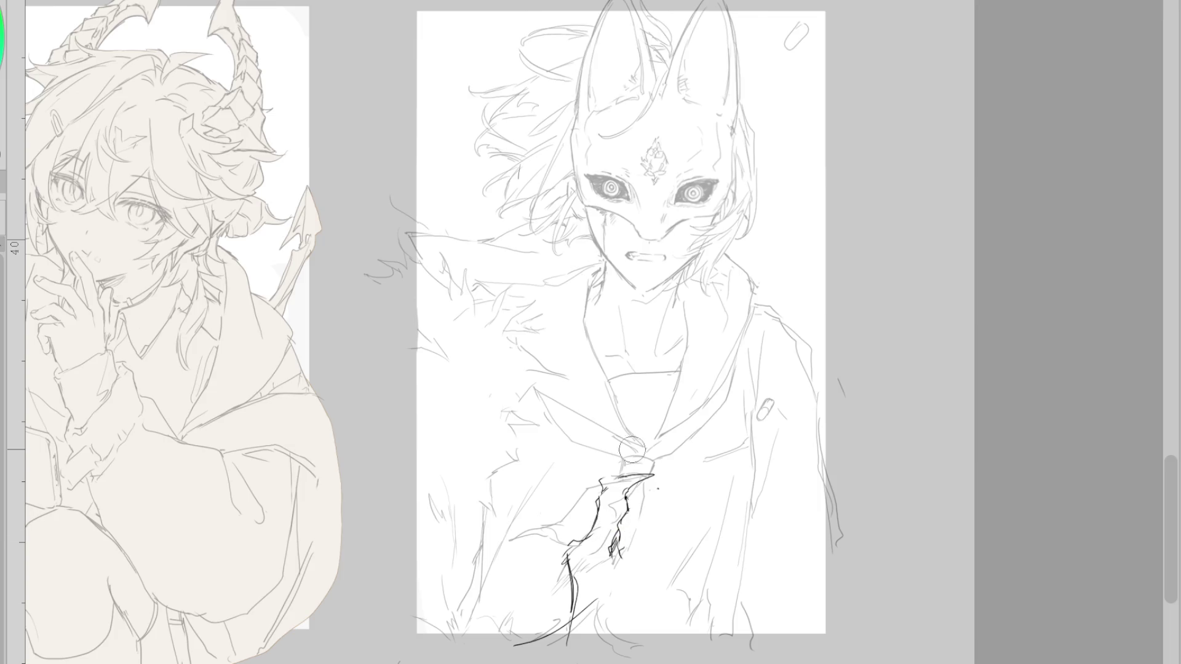
key("p")
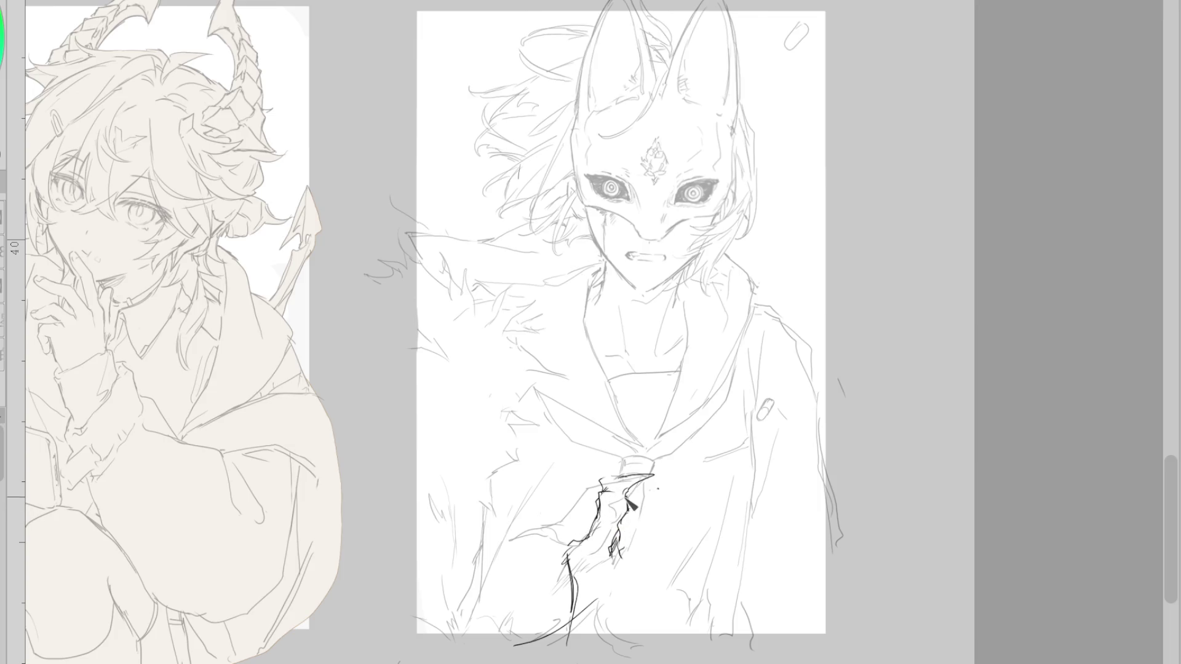
key("e")
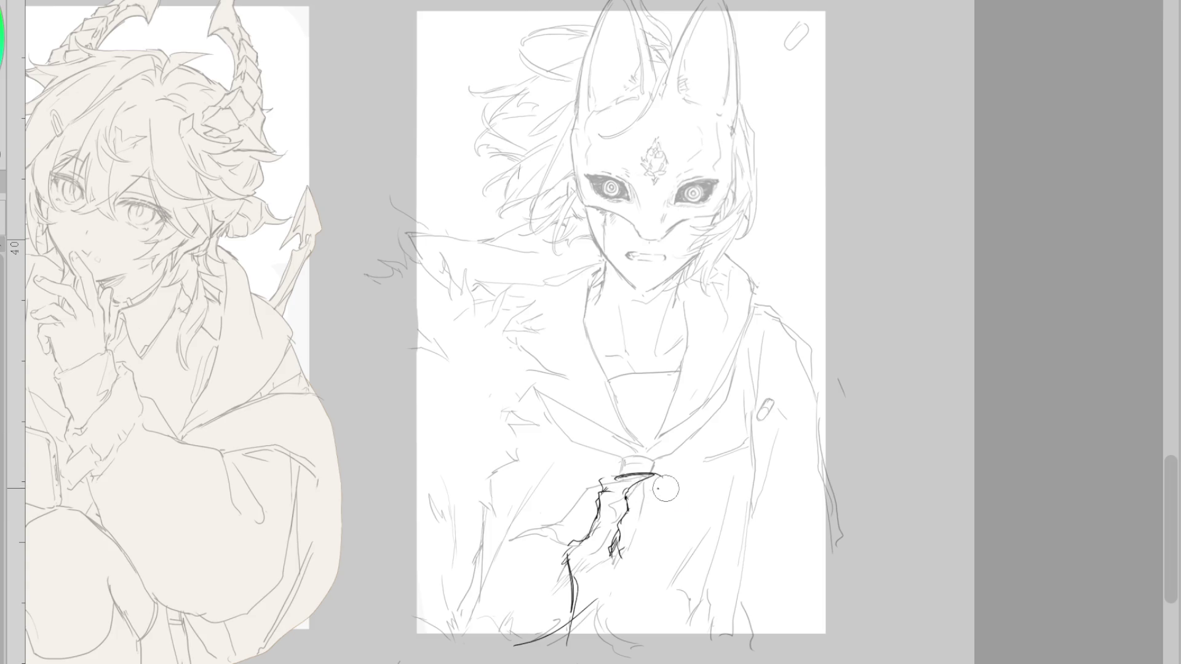
key("p")
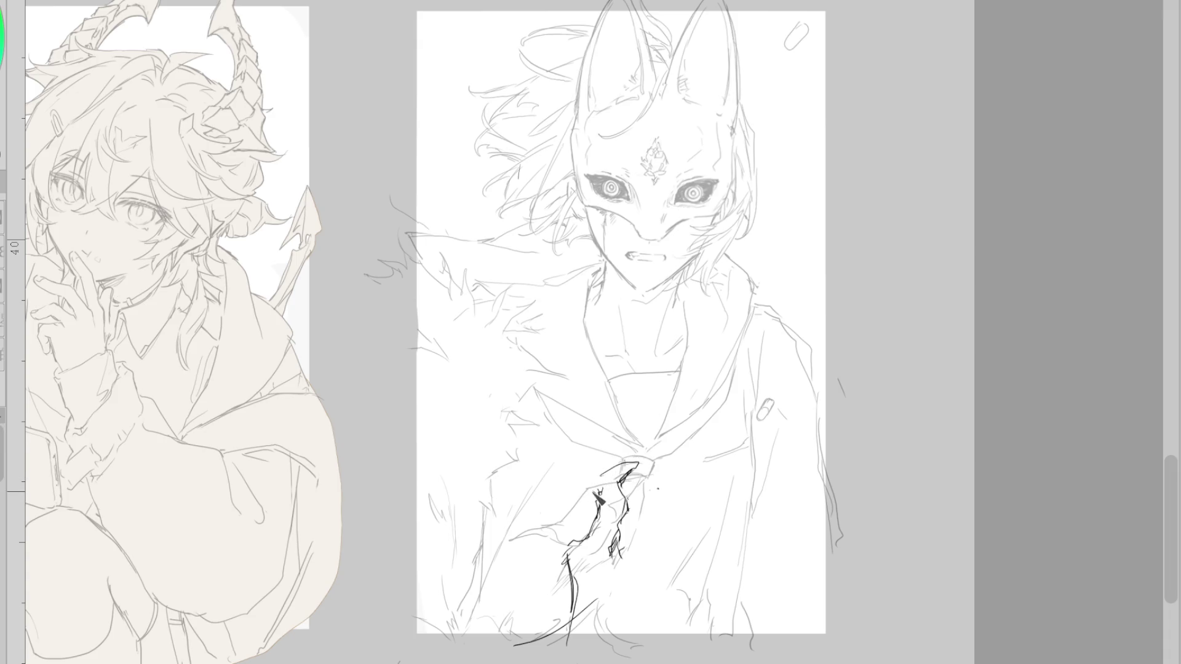
- Ink the tie's edge toward the knot and add short strokes beside it on the chest
mouse_move(599, 499)
left_mouse_down()
mouse_move(626, 468)
mouse_move(620, 485)
left_mouse_up()
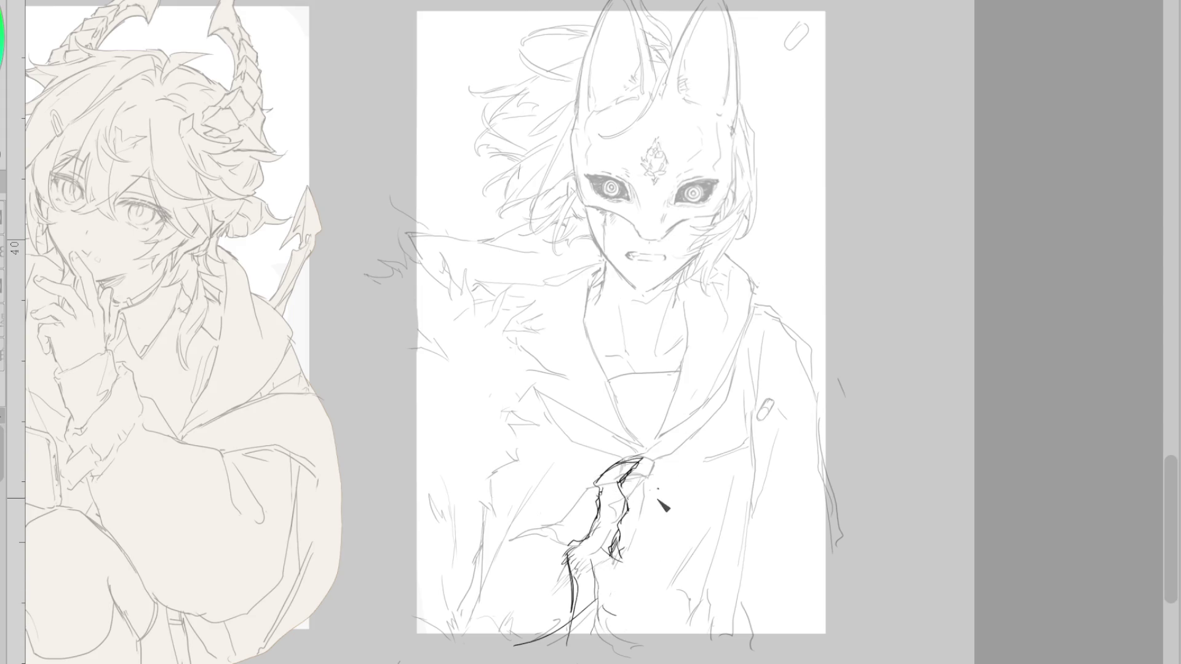
left_click_drag(619, 560, 650, 569)
mouse_move(605, 633)
left_mouse_down()
mouse_move(590, 661)
mouse_move(661, 606)
mouse_move(704, 618)
left_mouse_up()
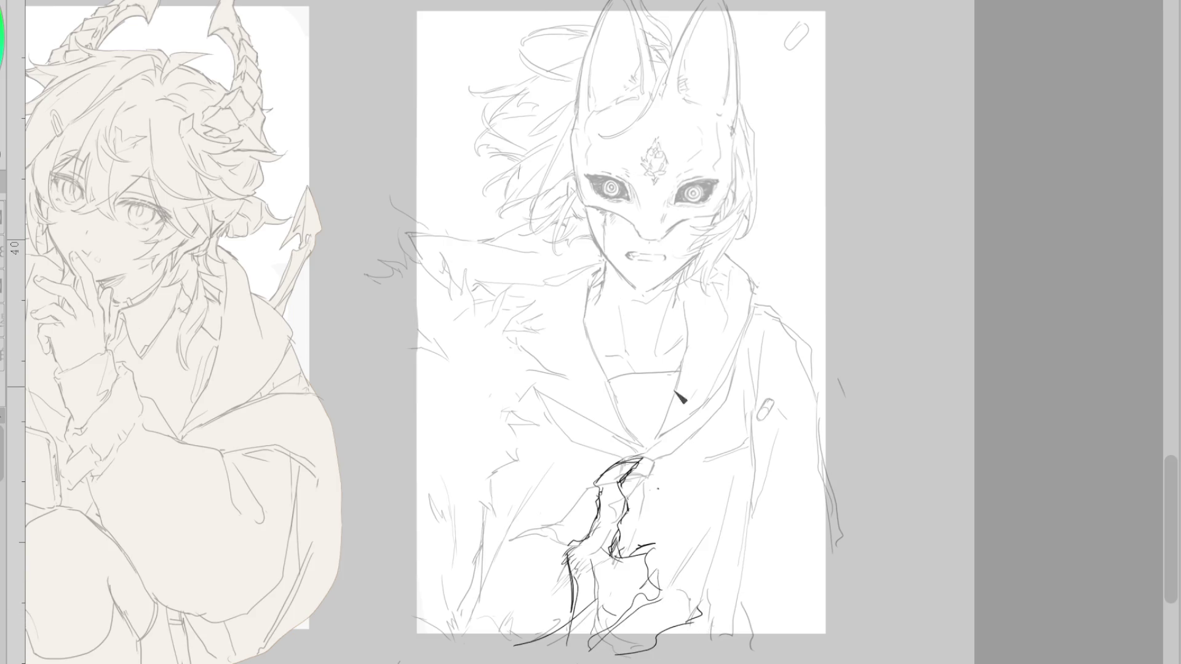
mouse_move(673, 515)
left_mouse_down()
mouse_move(661, 544)
mouse_move(683, 567)
mouse_move(701, 548)
left_mouse_up()
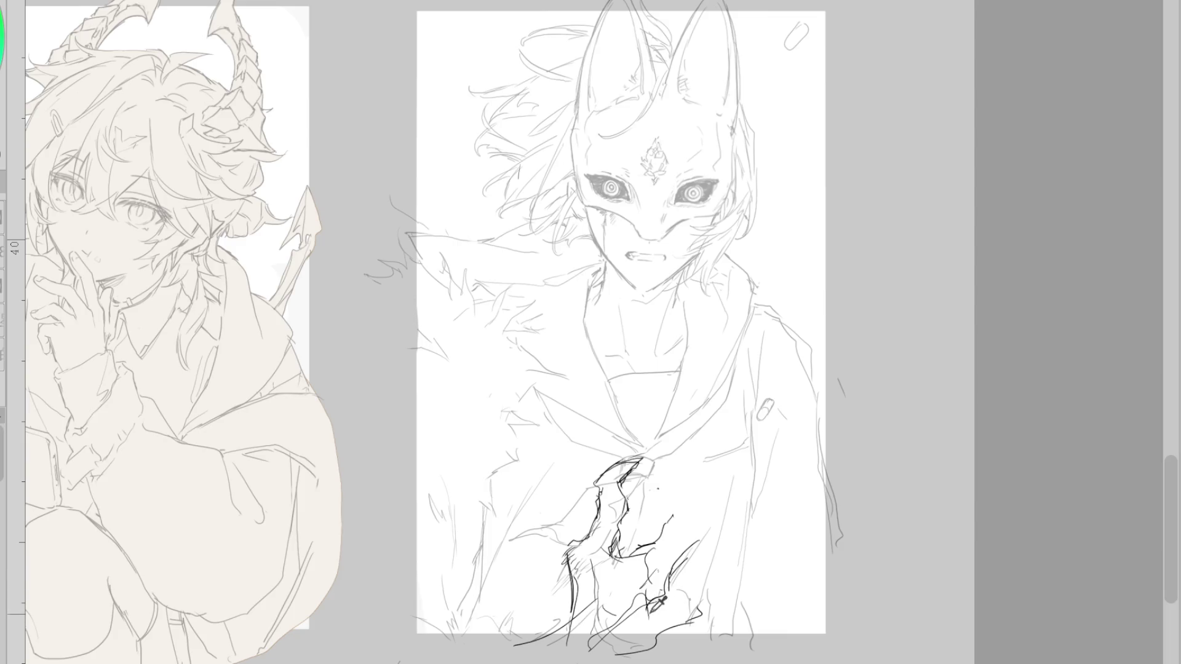
left_click_drag(673, 616, 701, 606)
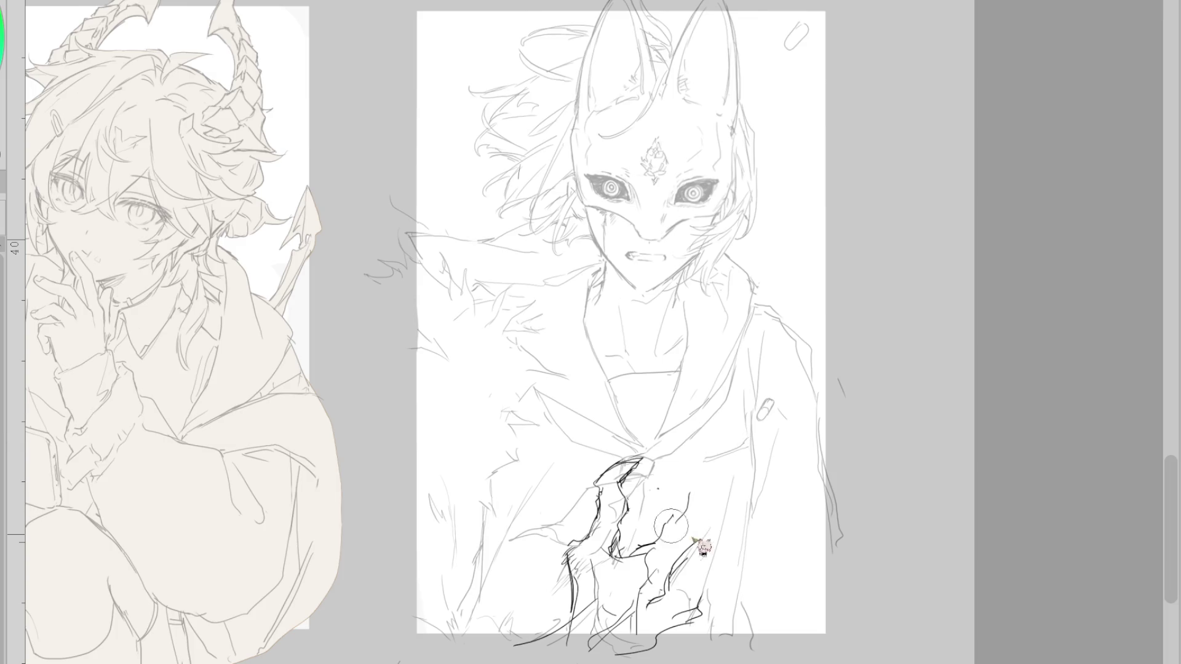
mouse_move(649, 484)
left_mouse_down()
mouse_move(605, 489)
mouse_move(646, 492)
left_mouse_up()
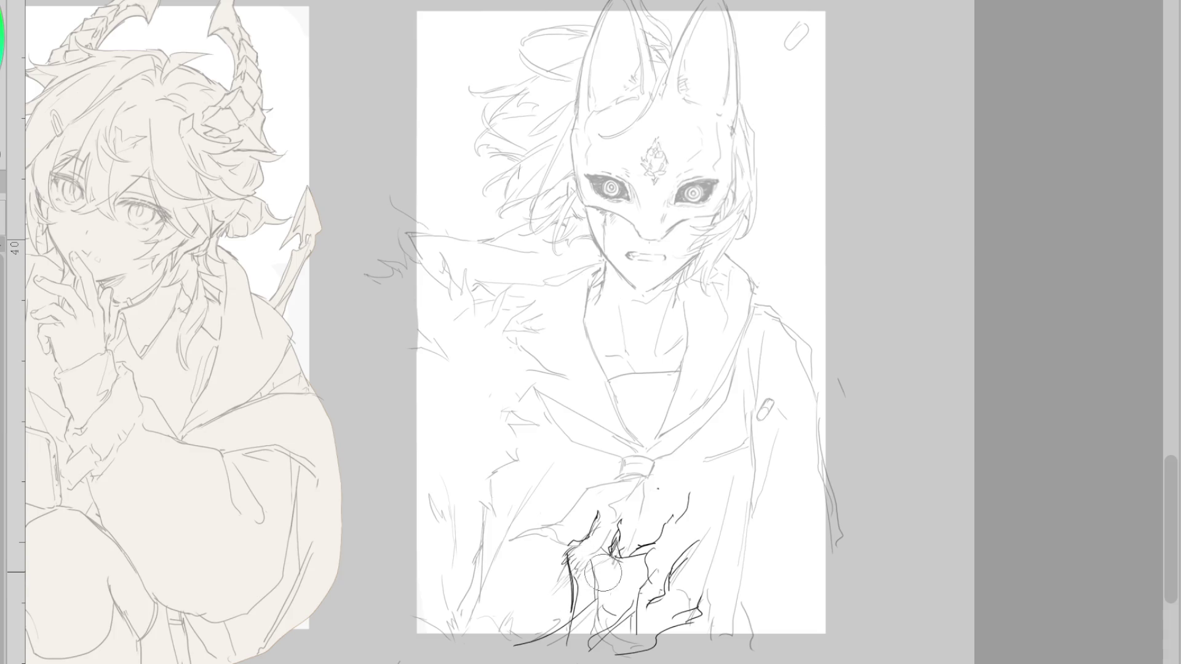
key("p")
- Ink the lower left hand's contour and top, erasing stray strokes across it
left_click_drag(578, 587, 552, 639)
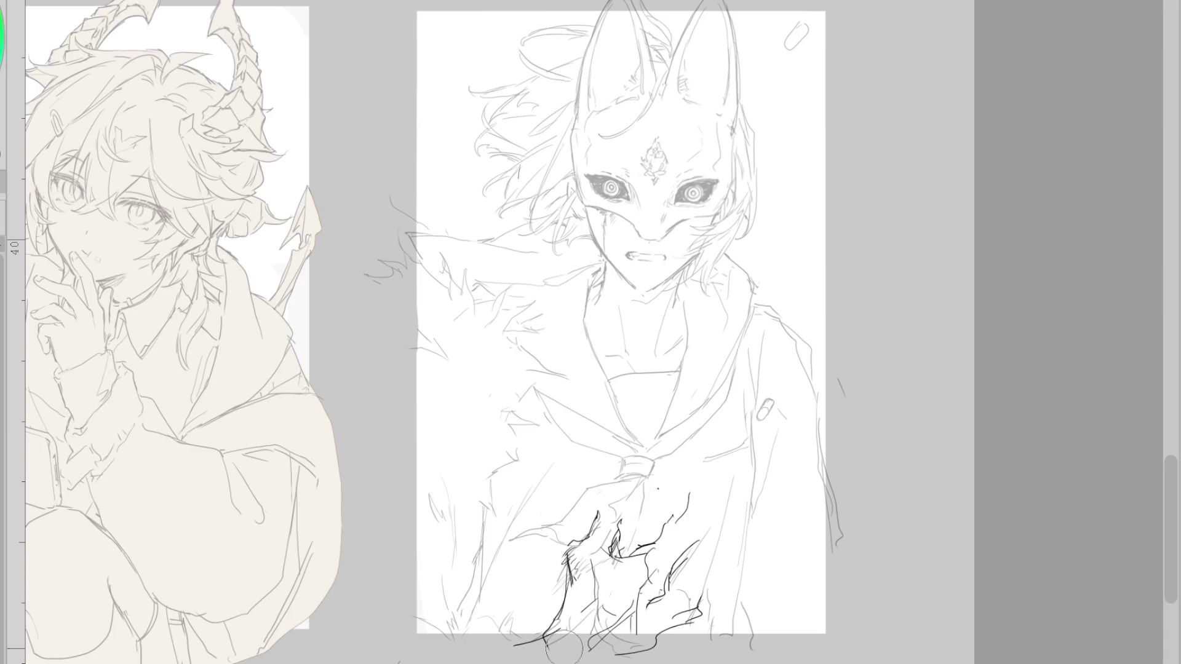
left_click_drag(567, 559, 562, 639)
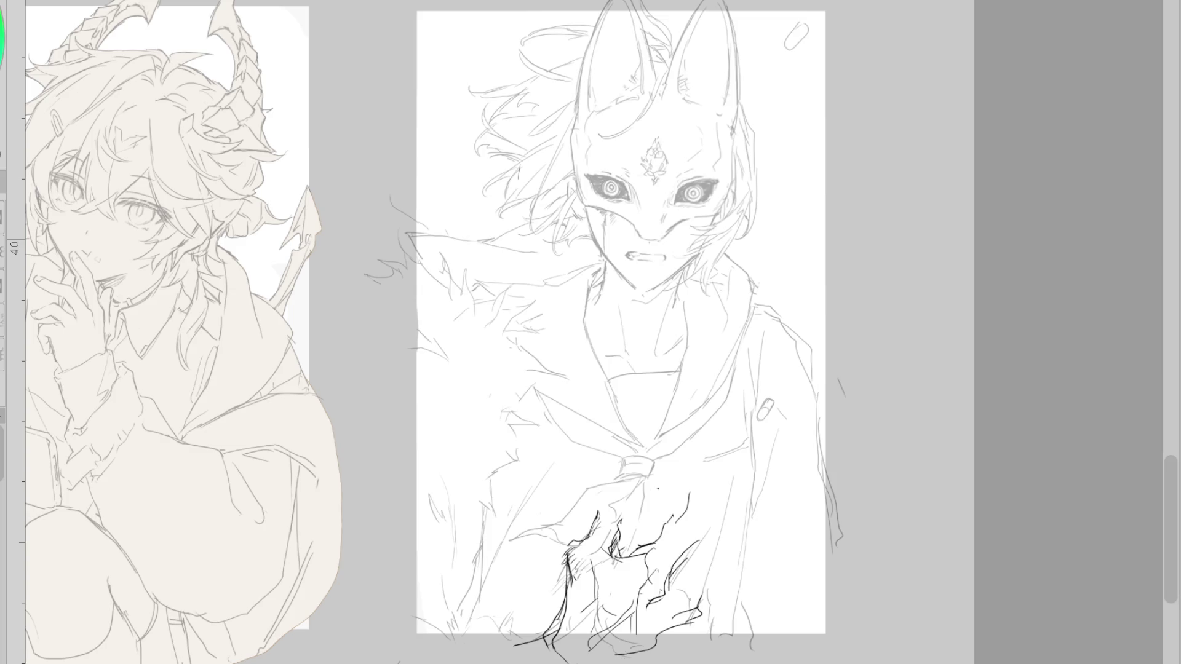
key("e")
mouse_move(640, 529)
left_mouse_down()
mouse_move(591, 522)
mouse_move(628, 565)
mouse_move(614, 554)
left_mouse_up()
left_click_drag(566, 624, 556, 565)
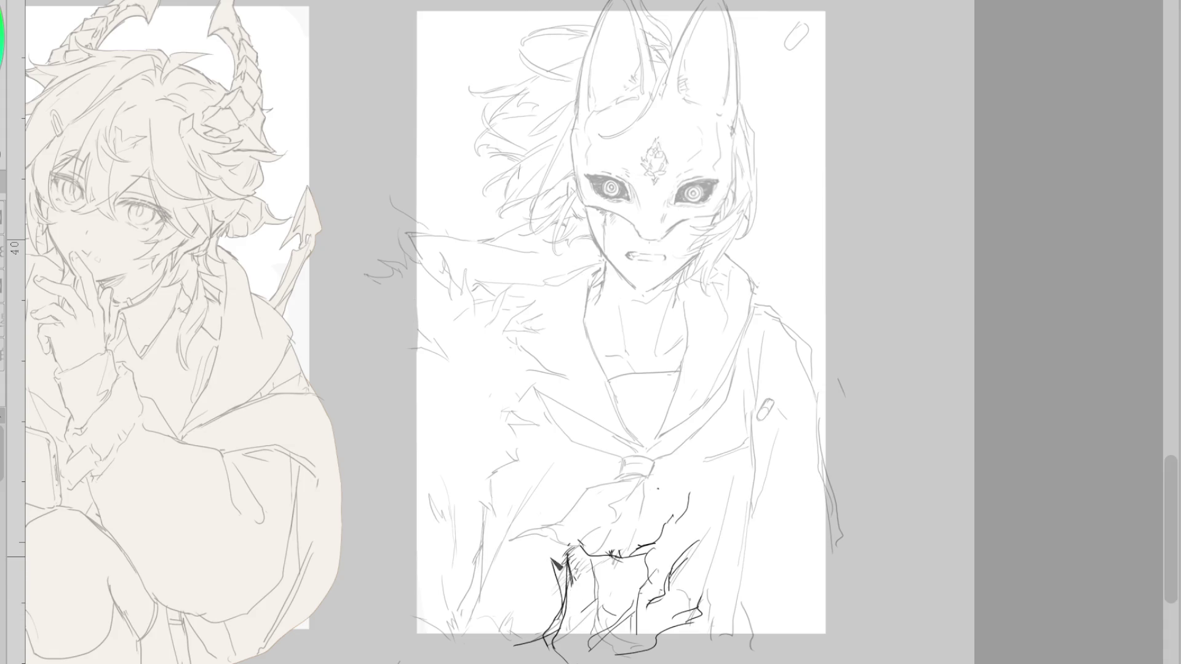
mouse_move(561, 606)
left_mouse_down()
mouse_move(544, 559)
mouse_move(568, 483)
mouse_move(546, 529)
mouse_move(568, 581)
left_mouse_up()
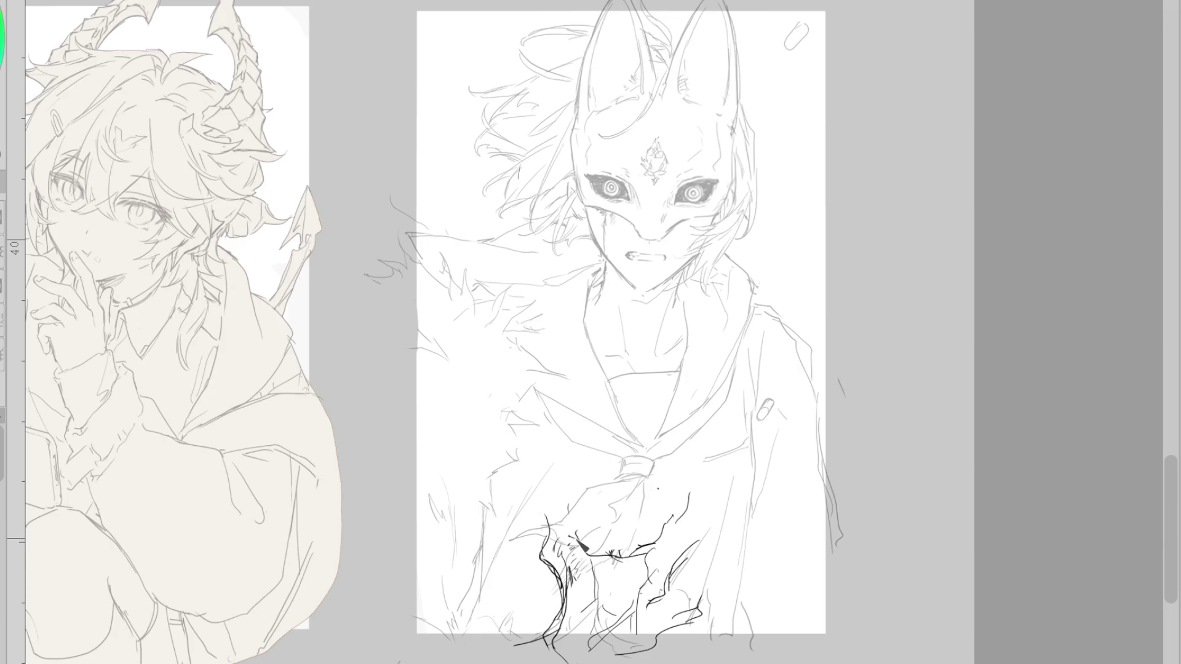
left_click_drag(572, 522, 540, 536)
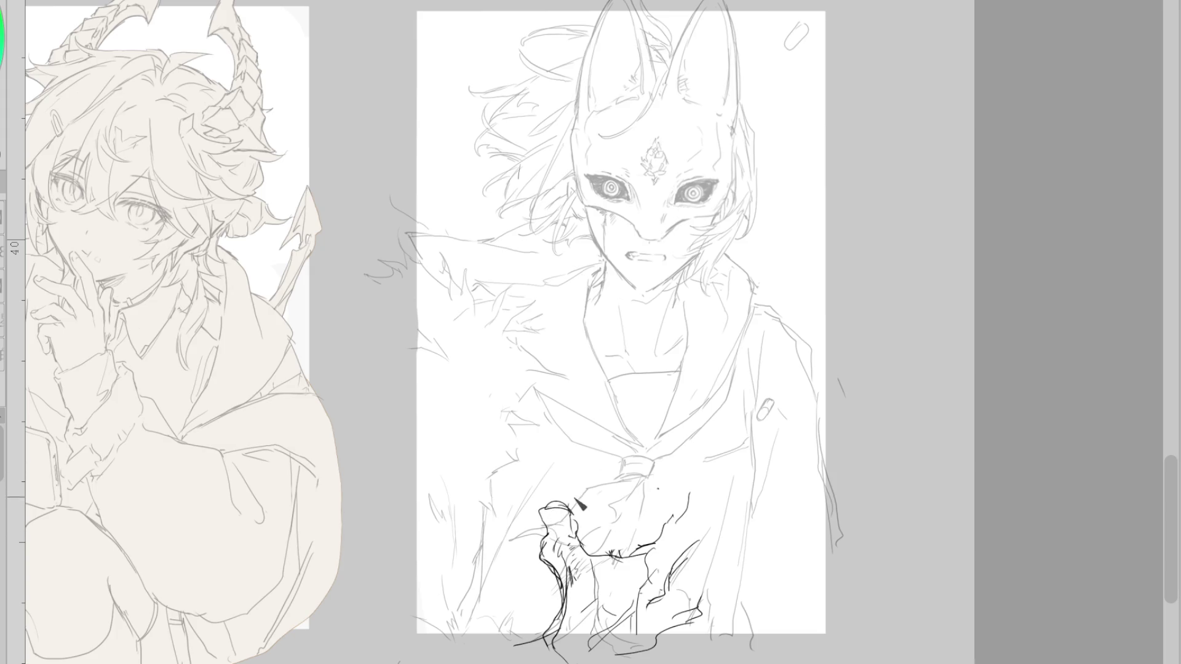
mouse_move(579, 506)
left_mouse_down()
mouse_move(557, 508)
mouse_move(553, 541)
left_mouse_up()
key("ctrl+z")
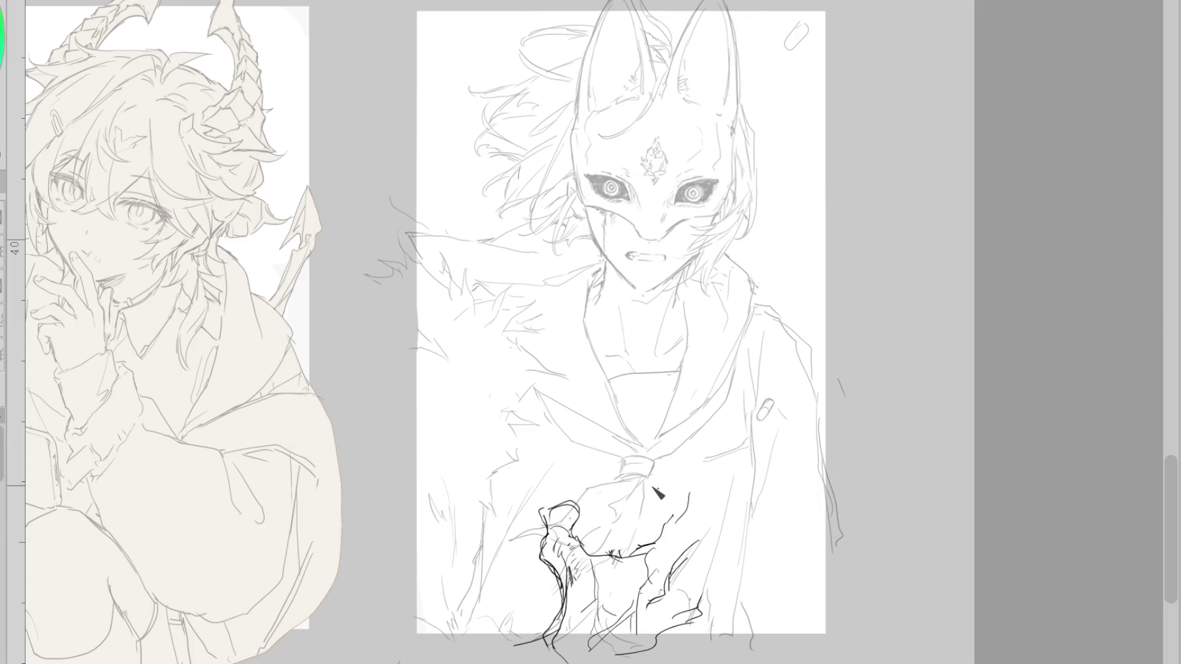
- Ink the right hand's top near the tie and the left hand's knuckles
left_click_drag(681, 517, 705, 534)
left_click_drag(648, 482, 685, 490)
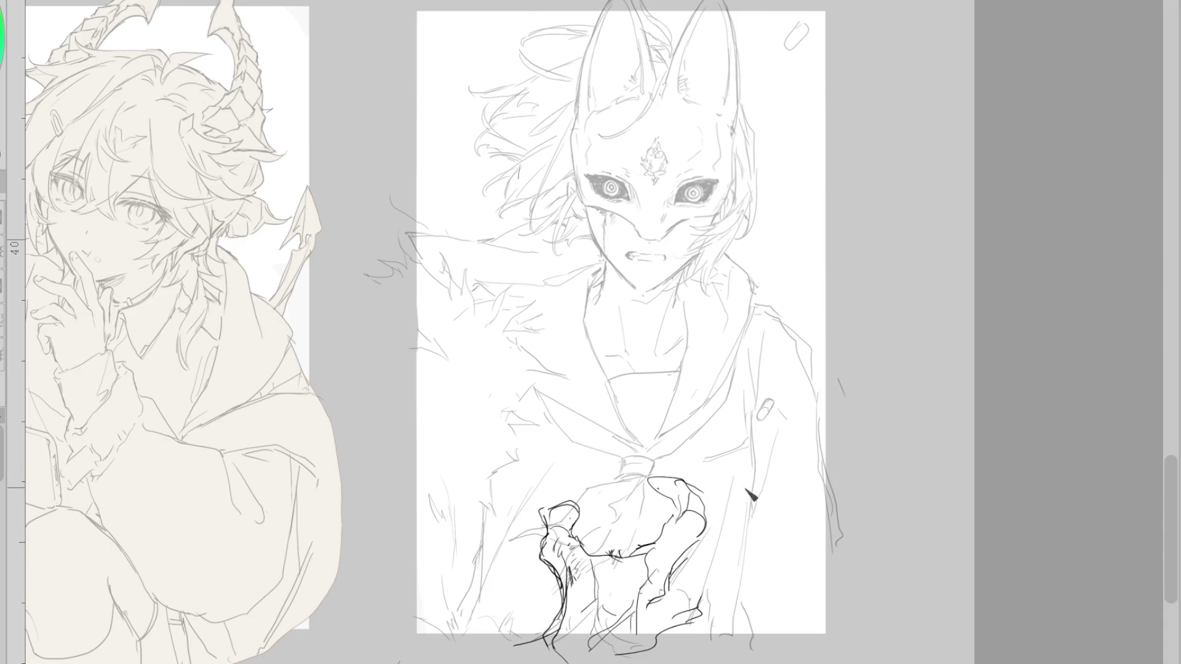
left_click_drag(704, 552, 671, 577)
mouse_move(649, 480)
left_mouse_down()
mouse_move(700, 492)
mouse_move(712, 507)
left_mouse_up()
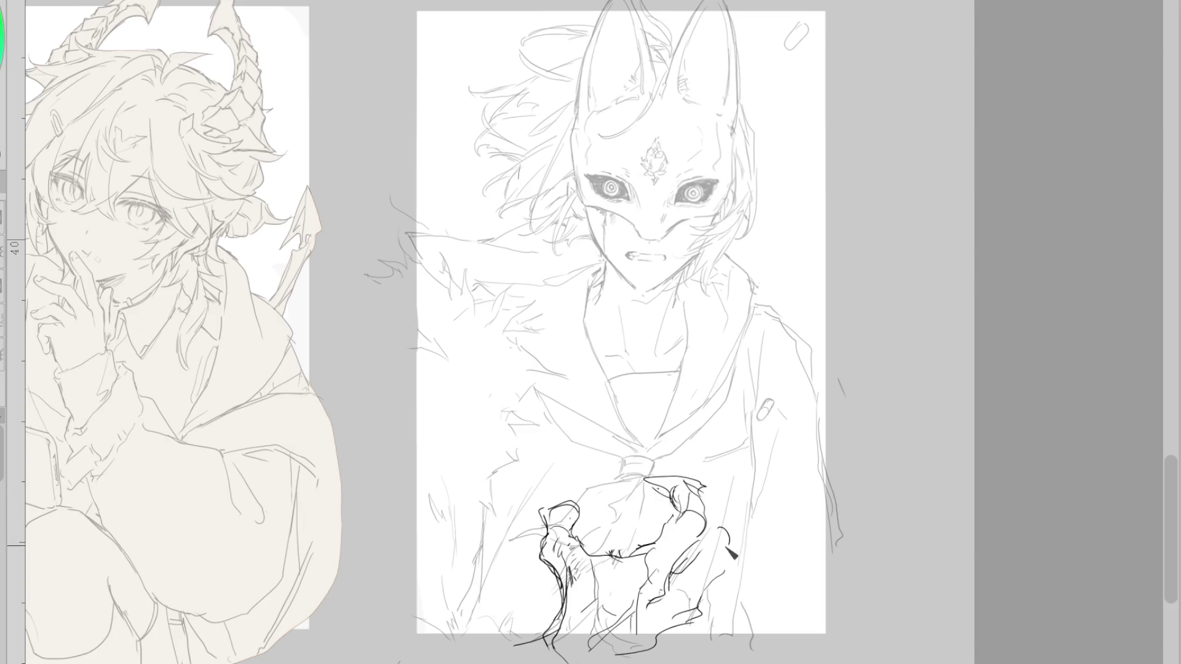
mouse_move(673, 492)
left_mouse_down()
mouse_move(701, 481)
mouse_move(720, 519)
left_mouse_up()
mouse_move(544, 510)
left_mouse_down()
mouse_move(575, 522)
mouse_move(551, 525)
mouse_move(582, 526)
mouse_move(633, 556)
left_mouse_up()
mouse_move(570, 529)
left_mouse_down()
mouse_move(614, 572)
mouse_move(639, 550)
mouse_move(675, 556)
left_mouse_up()
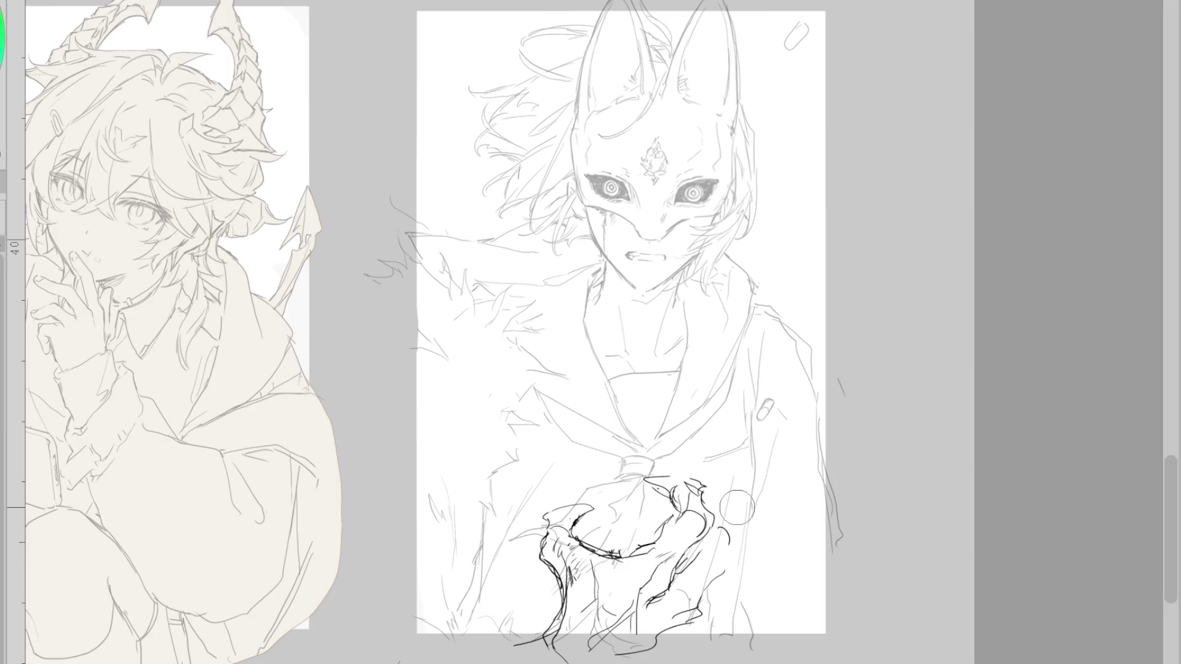
- Redraw the fist's lower-left contour and its curved finger lines, removing a misplaced claw wedge
mouse_move(568, 589)
left_mouse_down()
mouse_move(563, 615)
mouse_move(530, 612)
left_mouse_up()
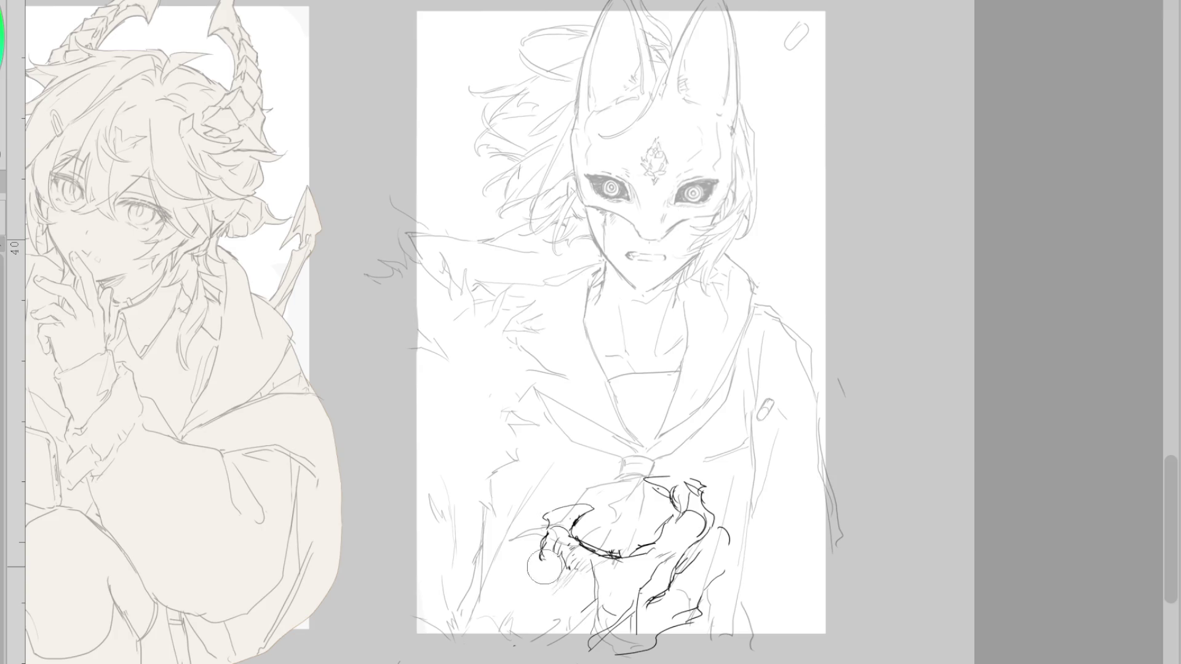
left_click_drag(553, 569, 560, 639)
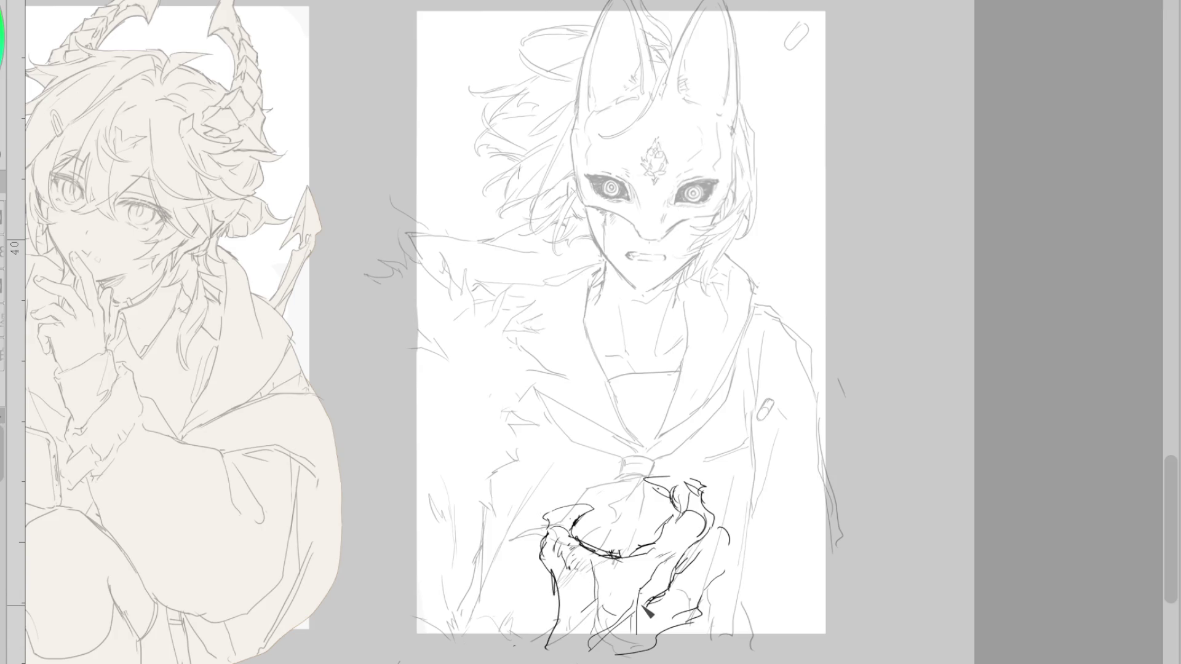
left_click_drag(699, 594, 730, 574)
left_click_drag(670, 512, 630, 517)
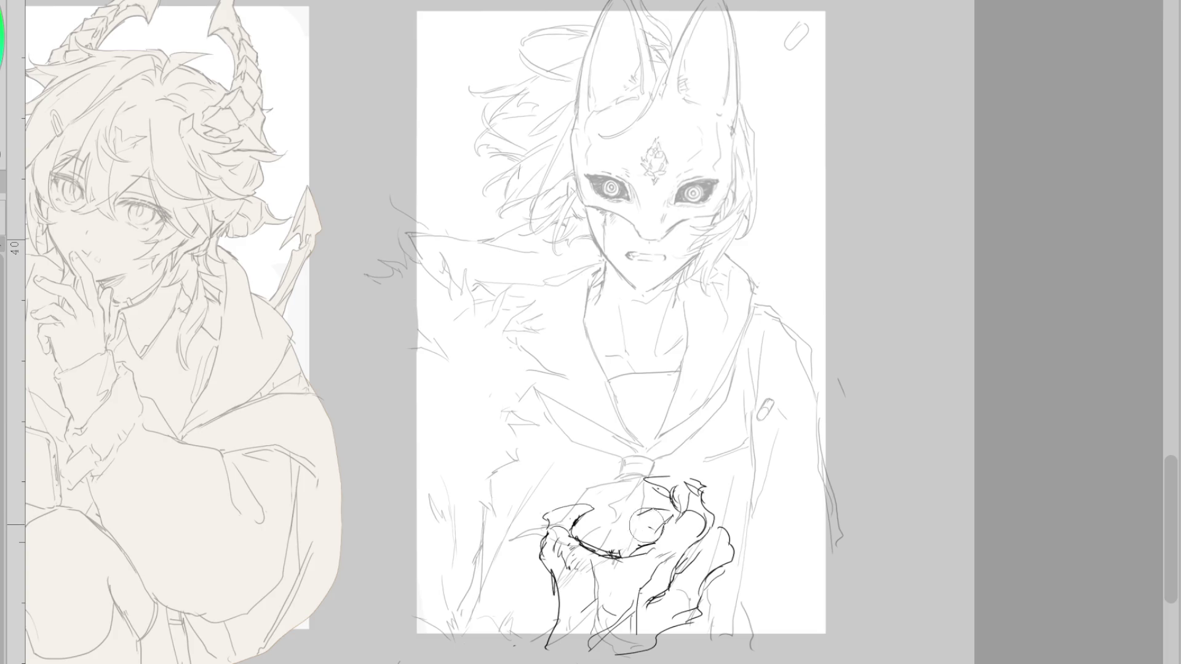
mouse_move(650, 513)
left_mouse_down()
mouse_move(638, 540)
mouse_move(641, 527)
mouse_move(624, 534)
mouse_move(639, 515)
left_mouse_up()
key("ctrl+z")
key("ctrl+z")
key("ctrl+z")
key("ctrl+z")
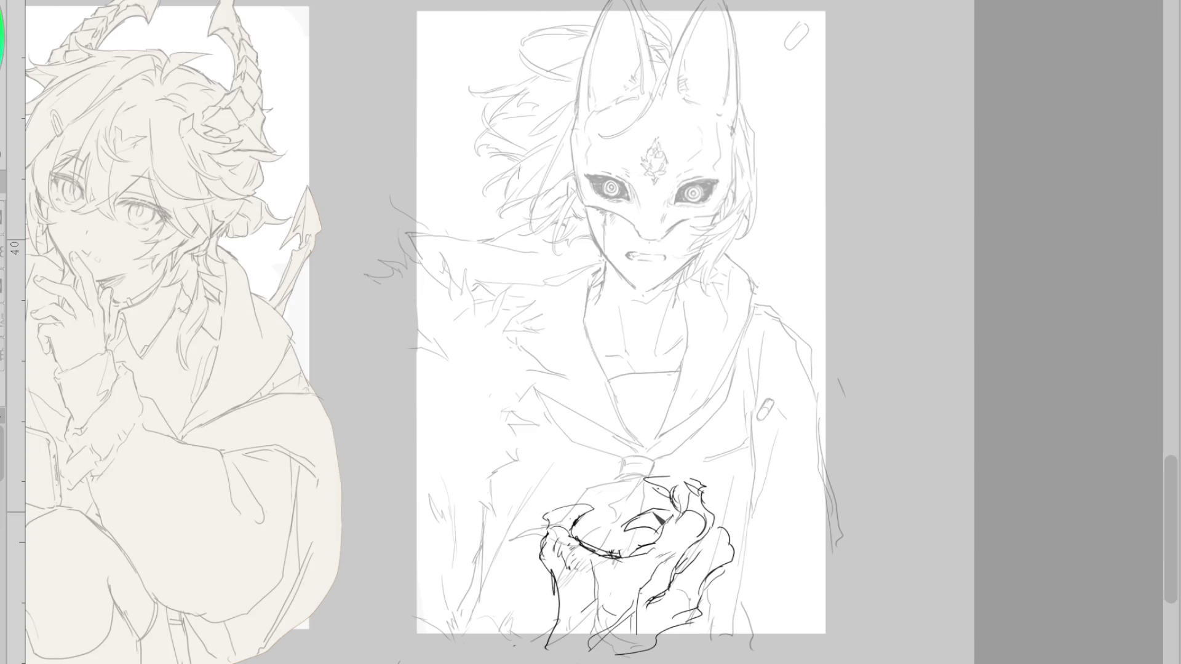
key("ctrl+z")
- Ink dark claw strokes on the fist's left edge and trim its top stroke
mouse_move(701, 479)
left_mouse_down()
mouse_move(647, 492)
mouse_move(701, 475)
mouse_move(707, 510)
mouse_move(686, 499)
left_mouse_up()
key("ctrl+z")
key("ctrl+z")
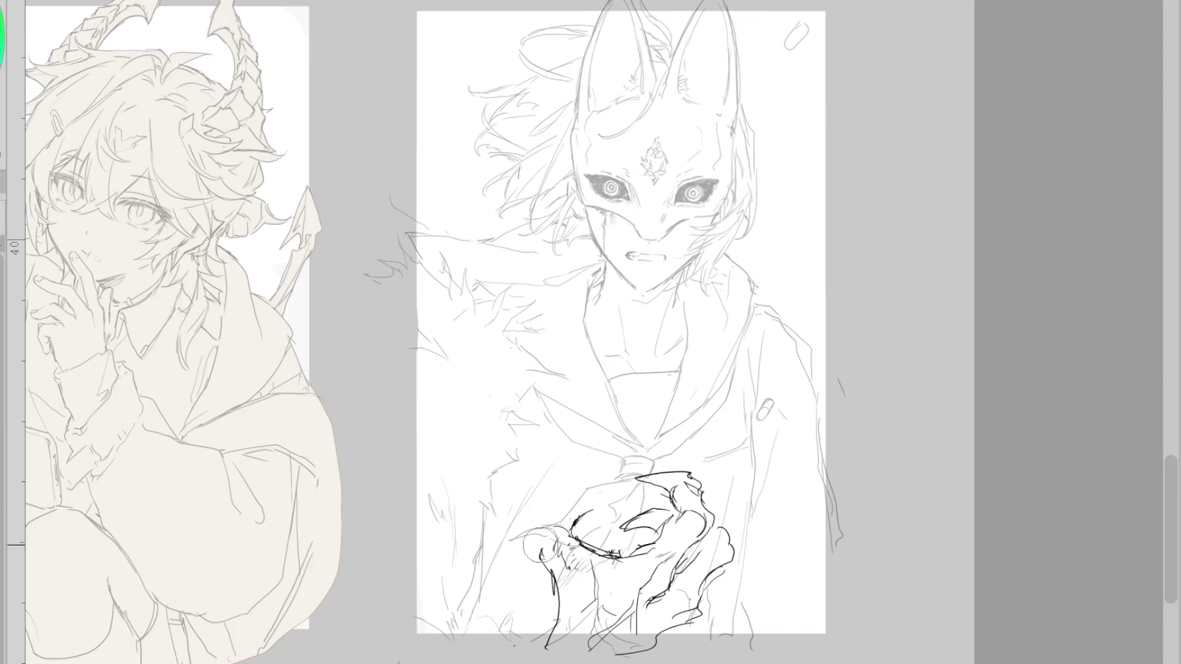
left_click_drag(556, 541, 540, 562)
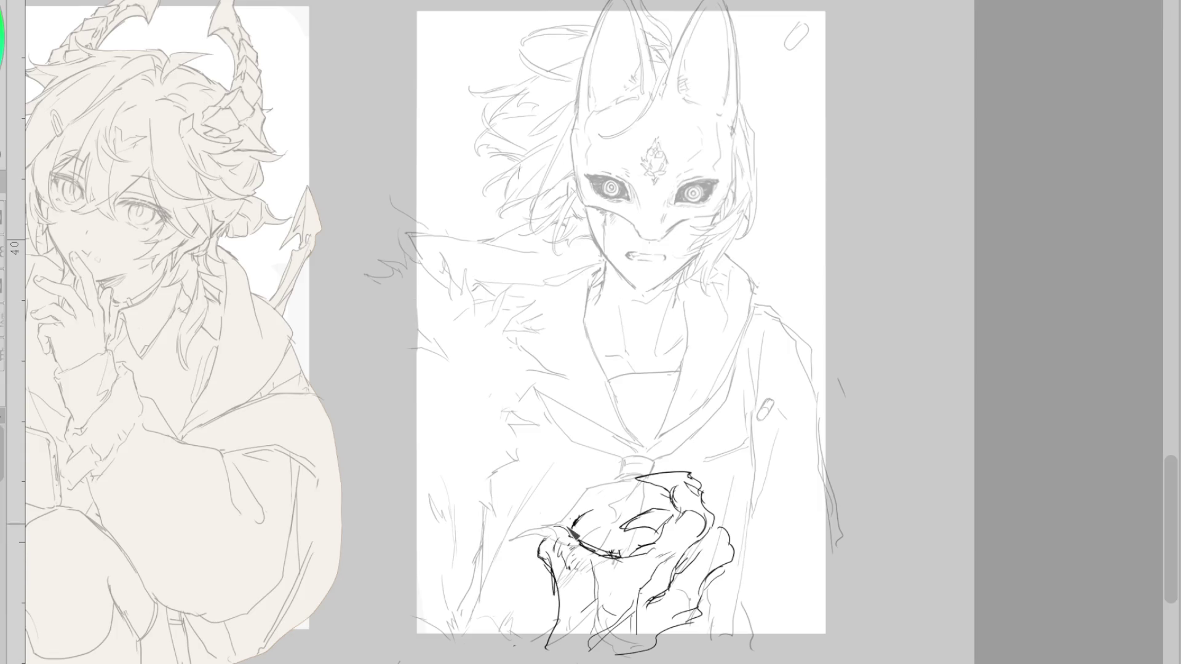
mouse_move(527, 533)
left_mouse_down()
mouse_move(563, 552)
mouse_move(546, 533)
mouse_move(549, 630)
left_mouse_up()
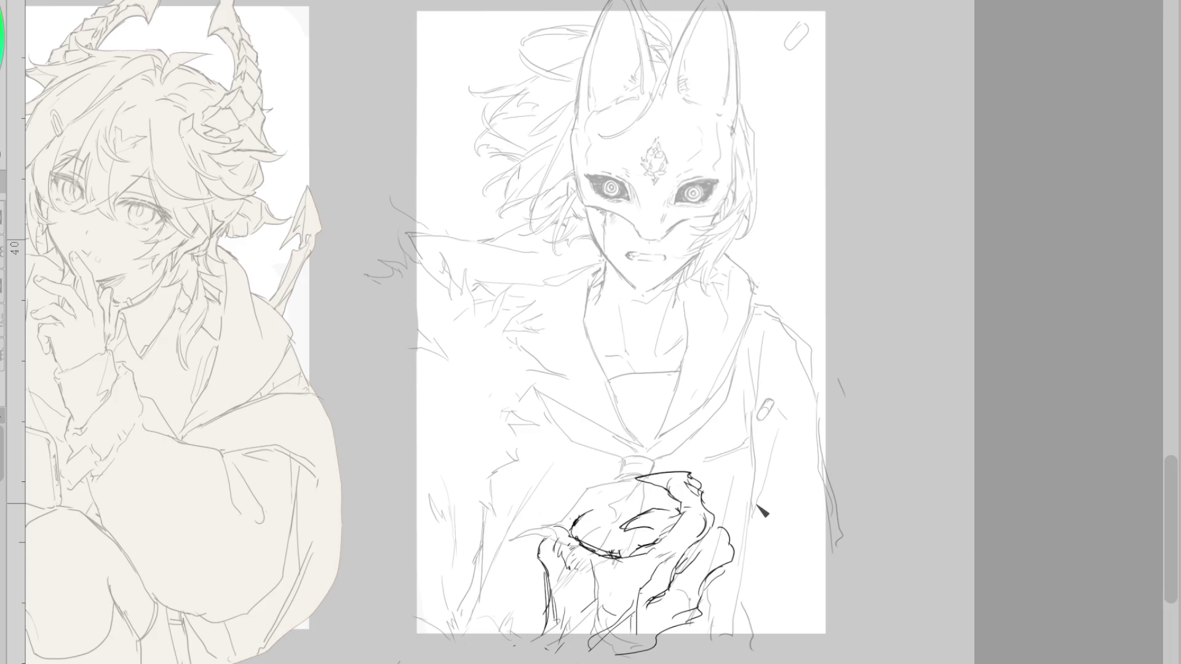
mouse_move(682, 476)
left_mouse_down()
mouse_move(639, 478)
mouse_move(666, 486)
left_mouse_up()
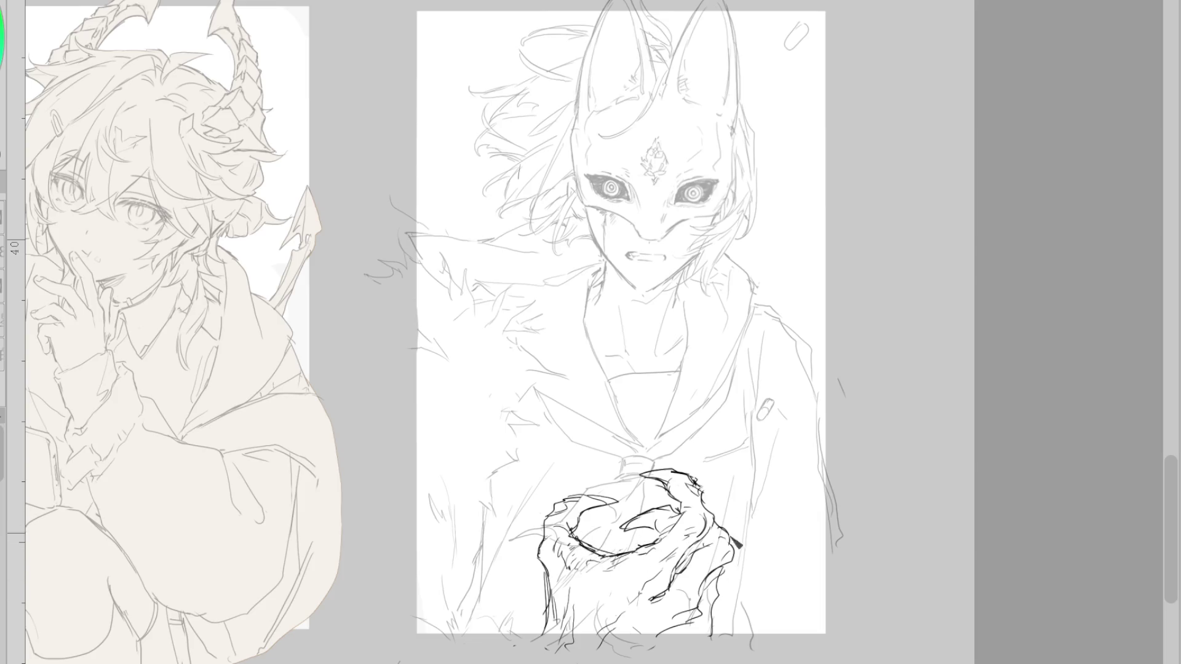
- Add short hatching and contour strokes along the fist's upper-right and lower-left edges
left_click_drag(721, 572, 718, 589)
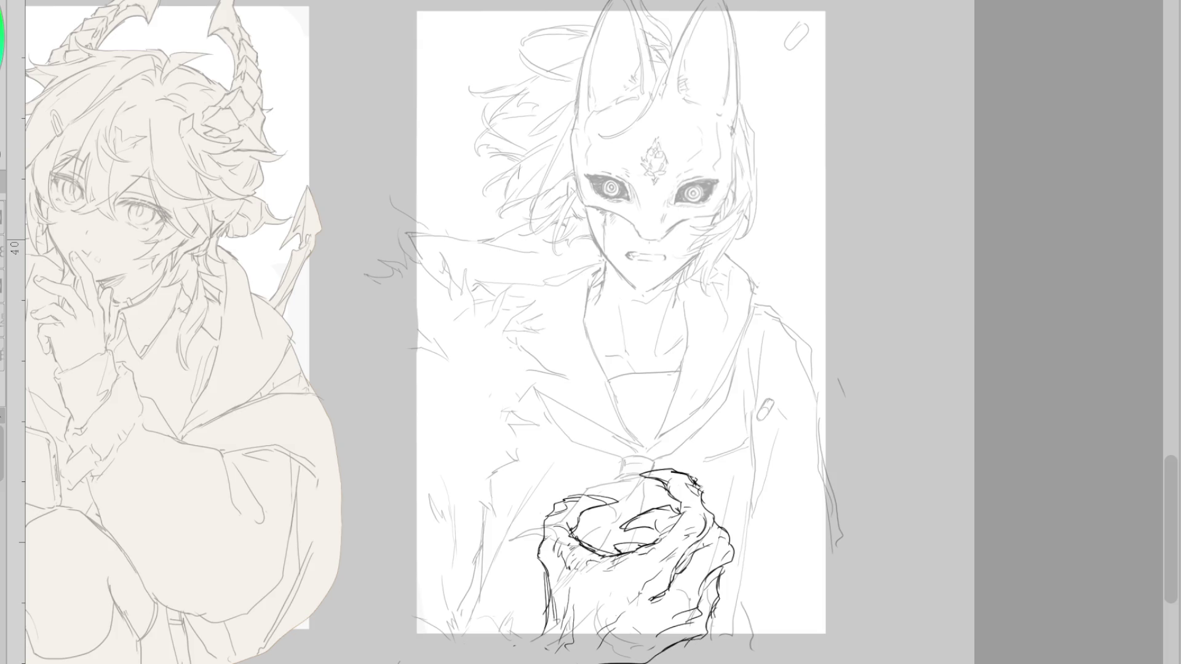
left_click_drag(553, 569, 520, 663)
left_click_drag(695, 479, 732, 539)
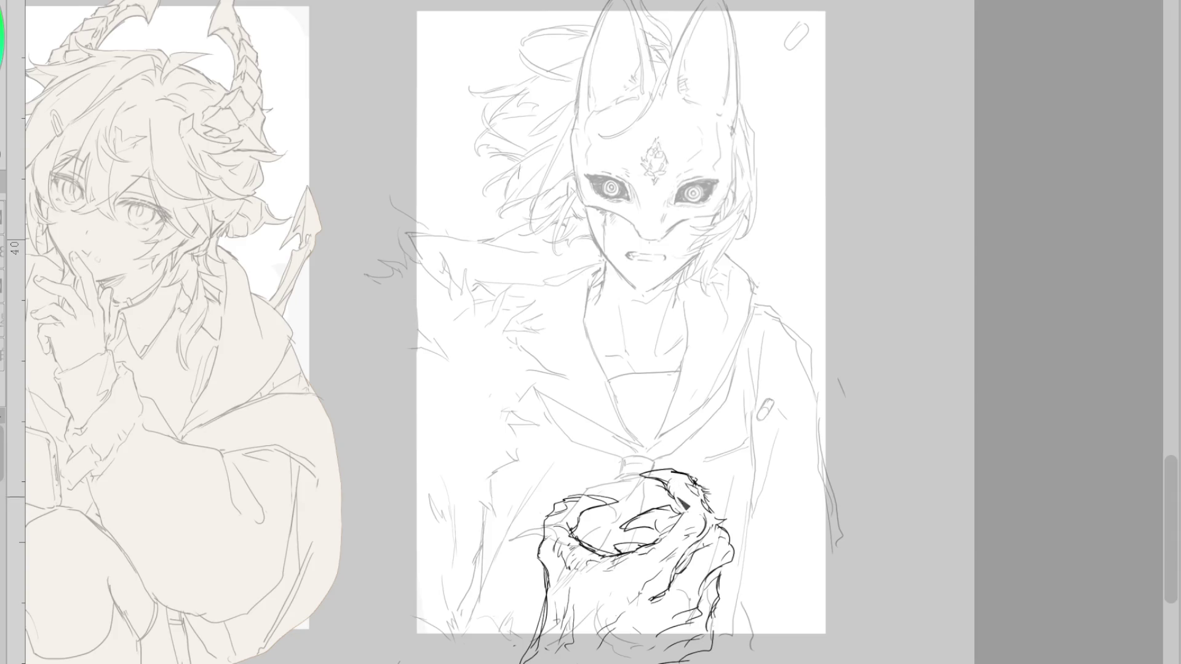
mouse_move(694, 496)
left_mouse_down()
mouse_move(707, 510)
mouse_move(701, 530)
left_mouse_up()
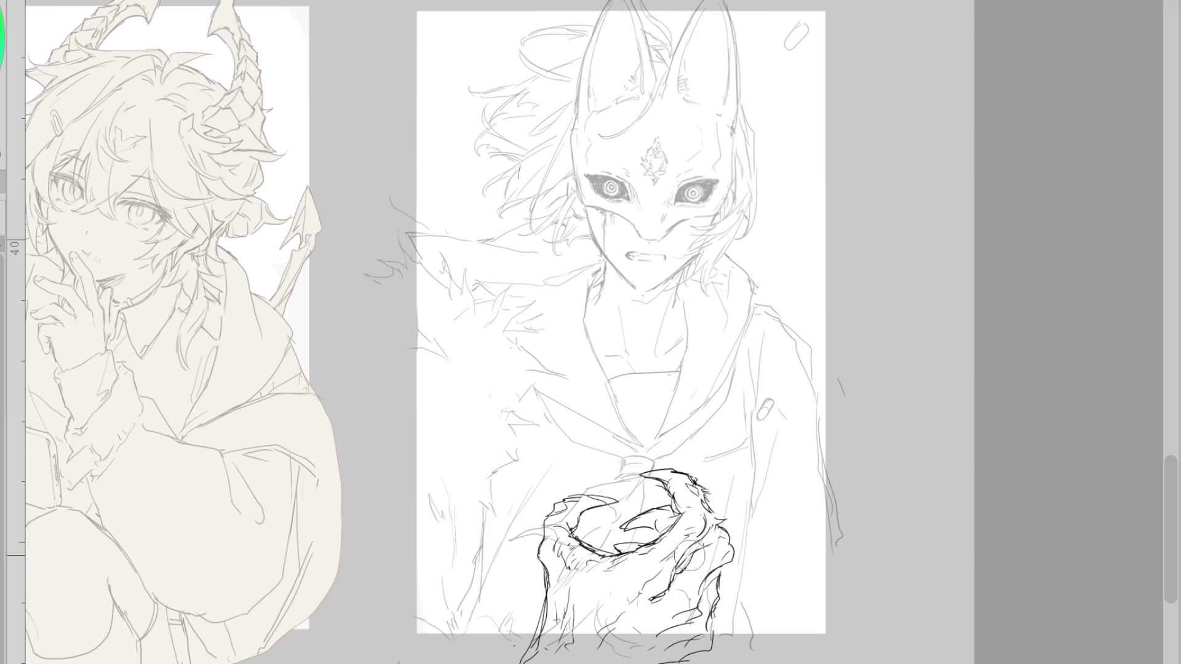
left_click_drag(701, 539, 713, 552)
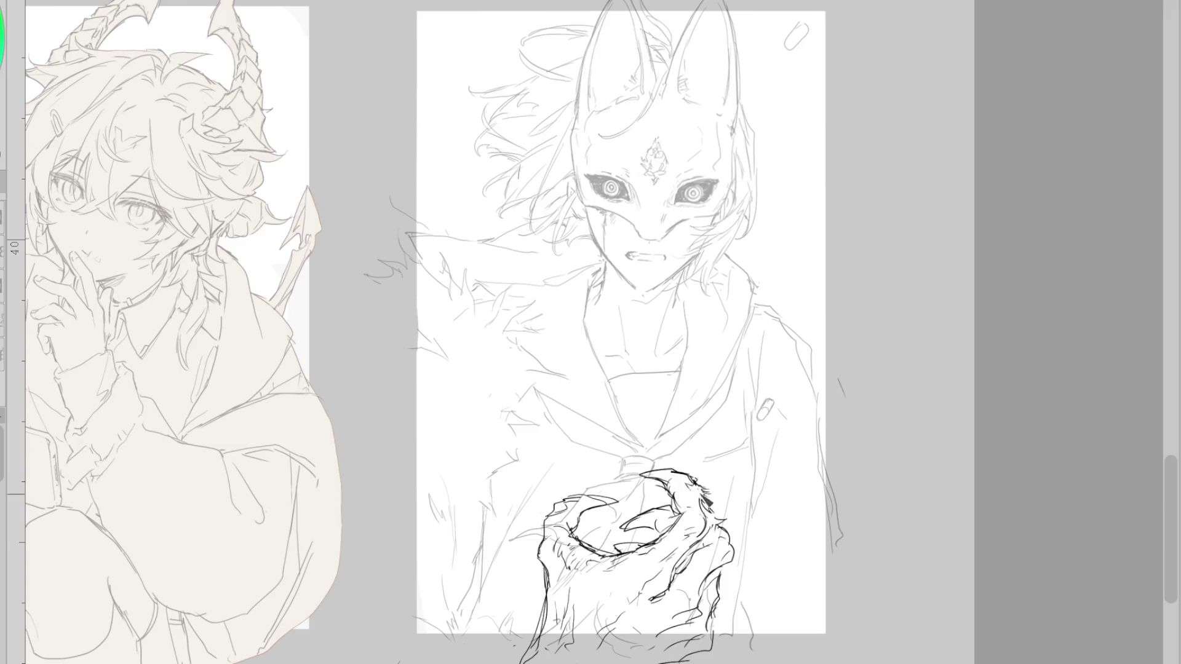
left_click_drag(653, 462, 677, 473)
key("ctrl+z")
key("ctrl+z")
key("ctrl+z")
key("e")
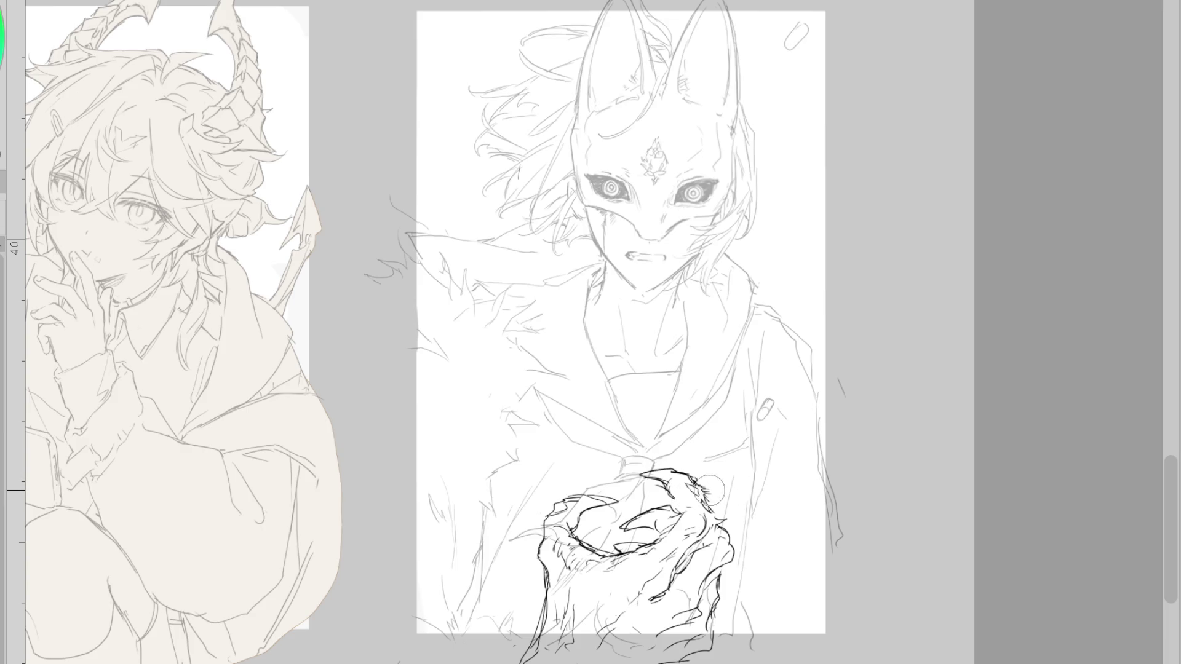
- Ink two short strokes on the claw's upper edge, checking in flipped views, then restore upright view
key("h")
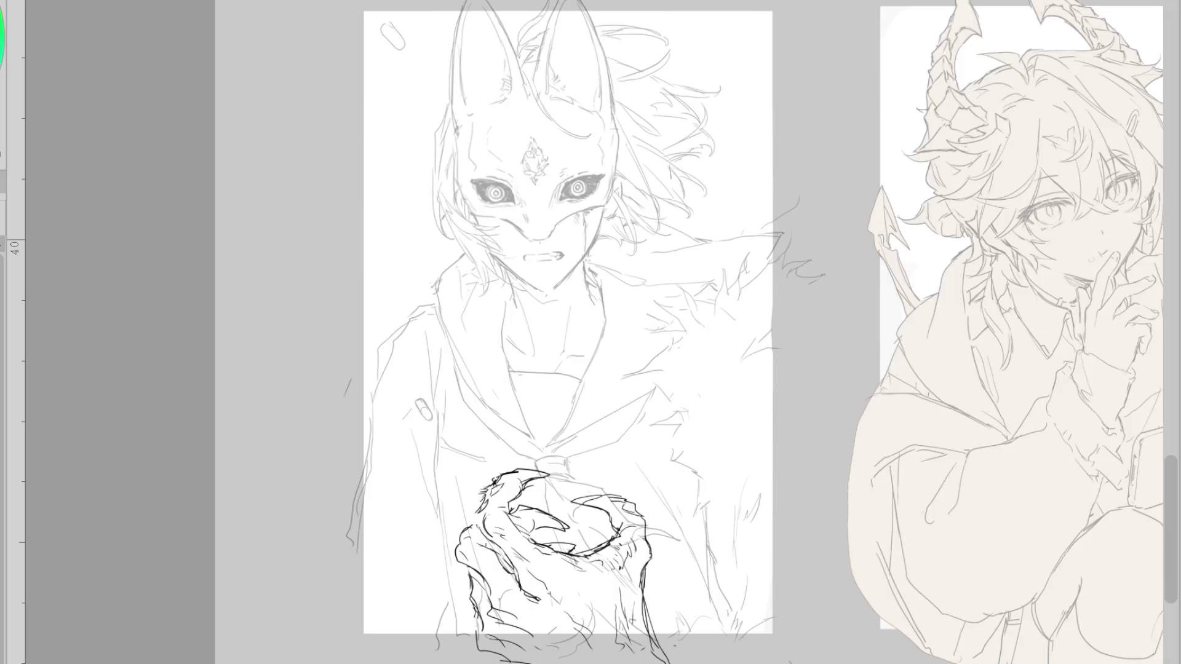
scroll(500, 633, "up", 2)
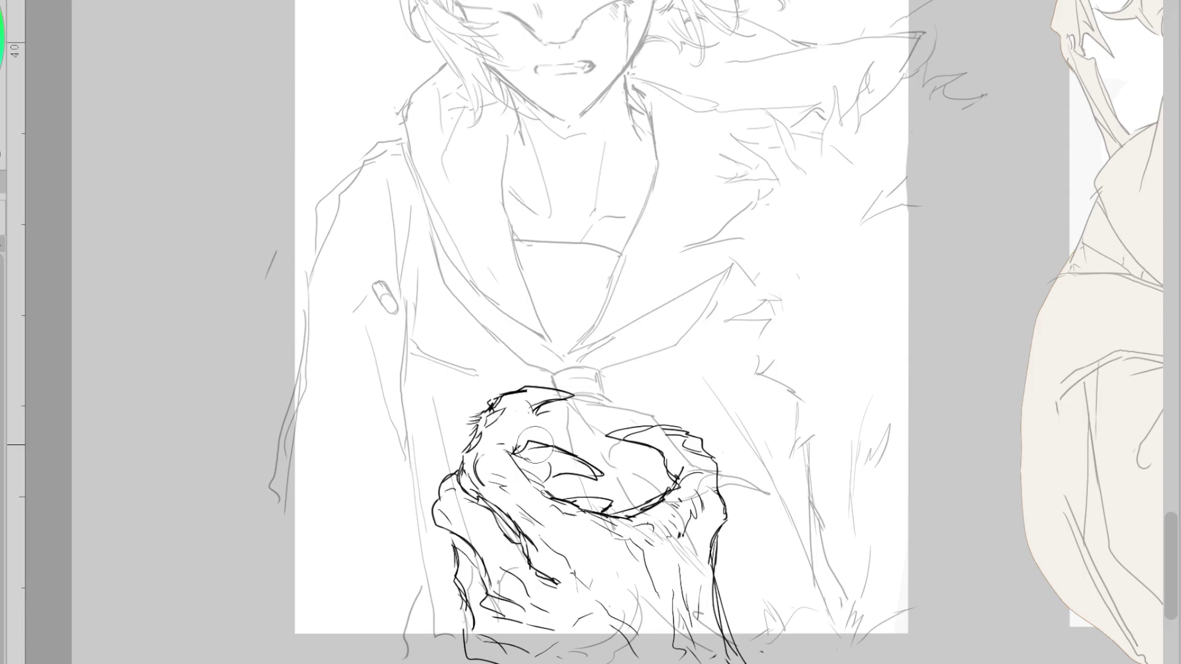
mouse_move(510, 449)
left_mouse_down()
mouse_move(550, 447)
mouse_move(505, 465)
left_mouse_up()
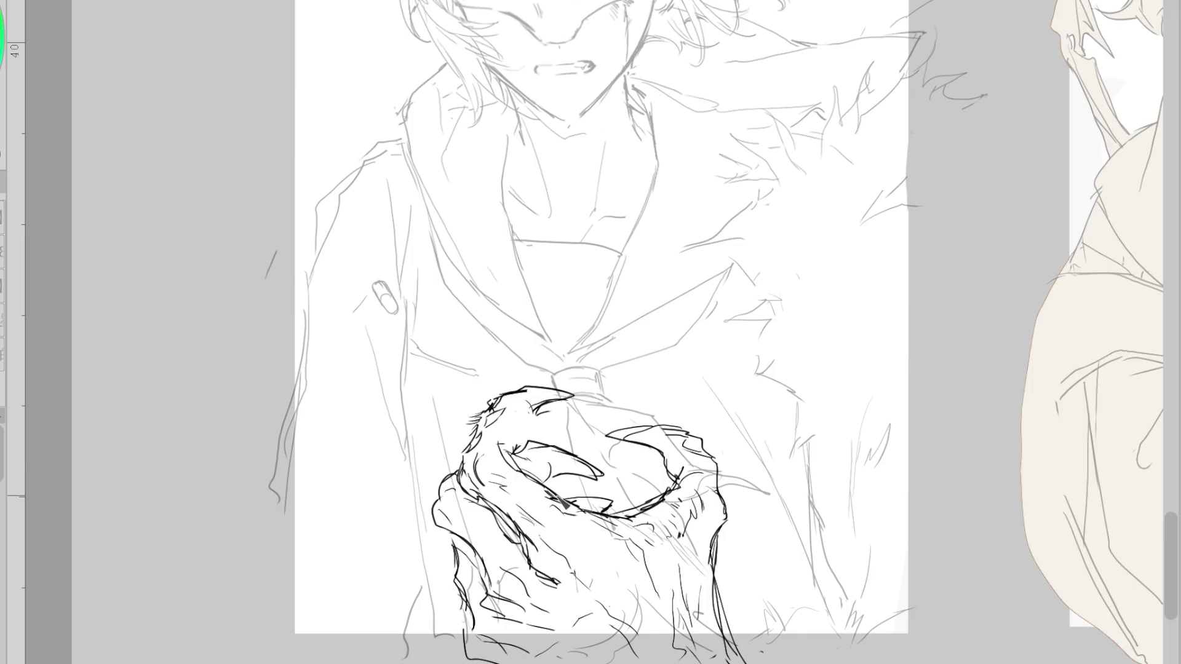
mouse_move(507, 457)
left_mouse_down()
mouse_move(513, 466)
mouse_move(529, 426)
left_mouse_up()
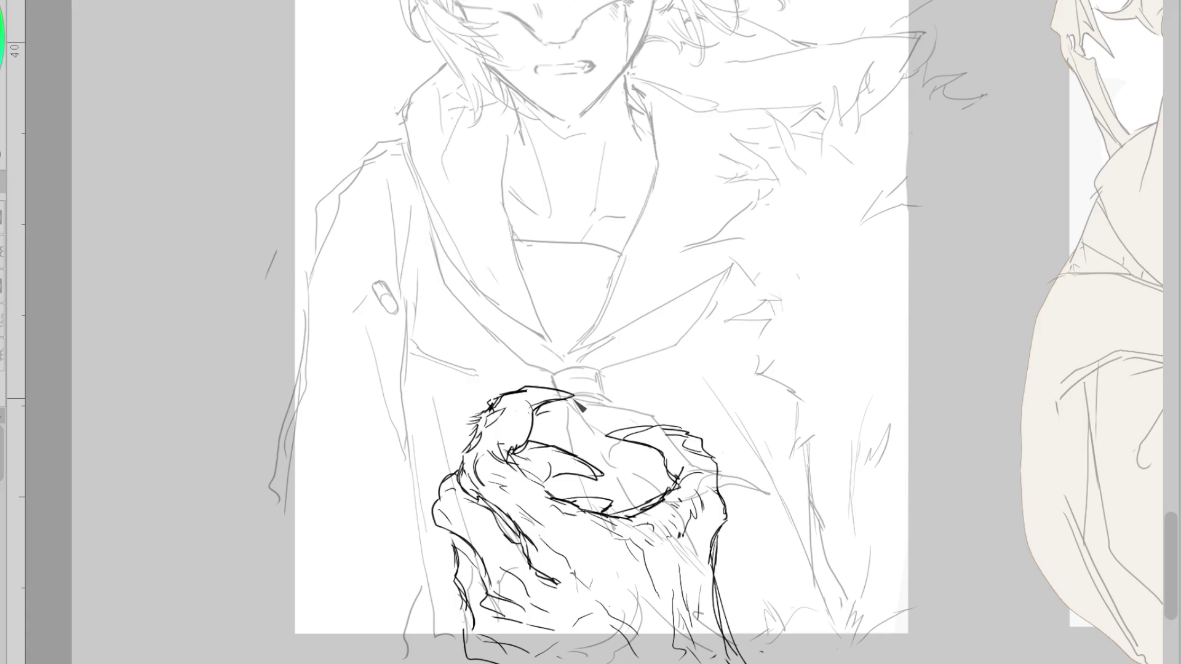
key("v")
key("v")
key("h")
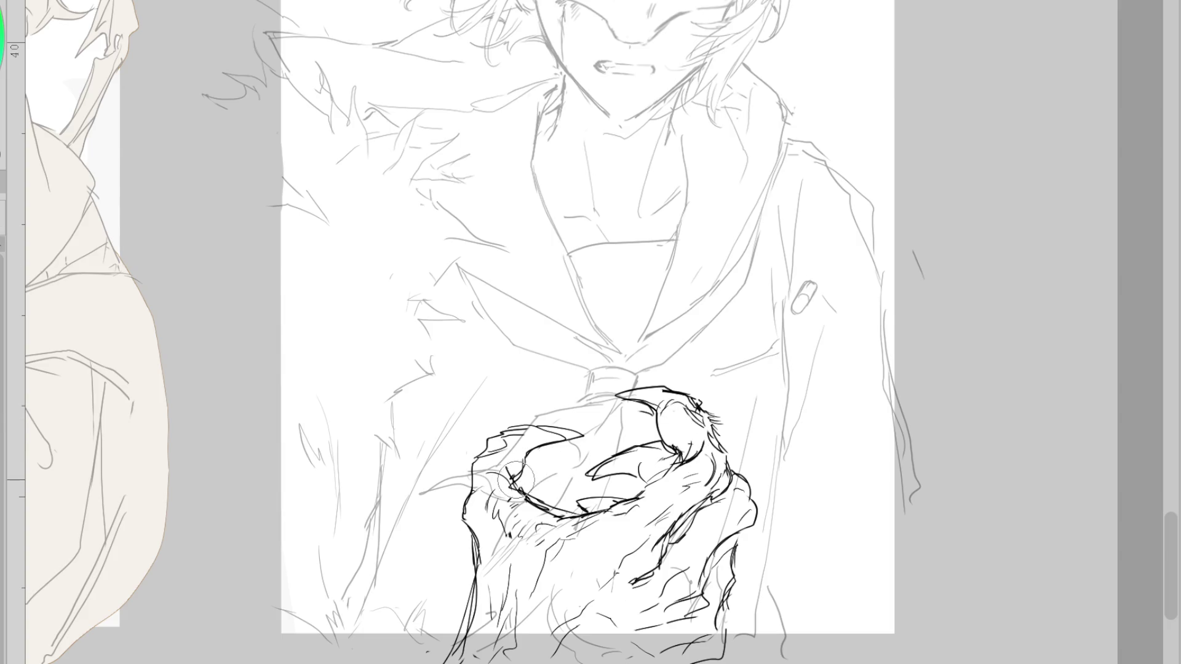
- Add a hooked claw stroke and short strokes inside the hand, undoing misplaced ones
mouse_move(506, 469)
left_mouse_down()
mouse_move(514, 482)
mouse_move(552, 453)
mouse_move(523, 475)
left_mouse_up()
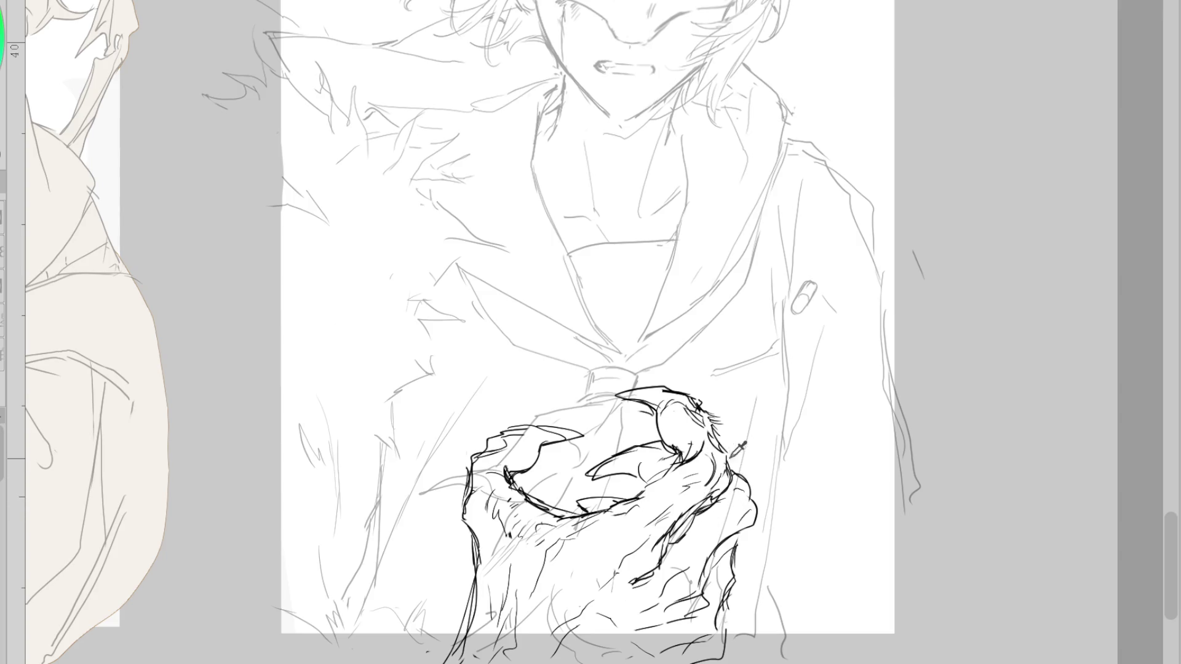
left_click_drag(643, 453, 653, 473)
mouse_move(656, 458)
left_mouse_down()
mouse_move(668, 466)
mouse_move(652, 452)
left_mouse_up()
key("ctrl+z")
mouse_move(591, 474)
left_mouse_down()
mouse_move(615, 486)
mouse_move(640, 467)
left_mouse_up()
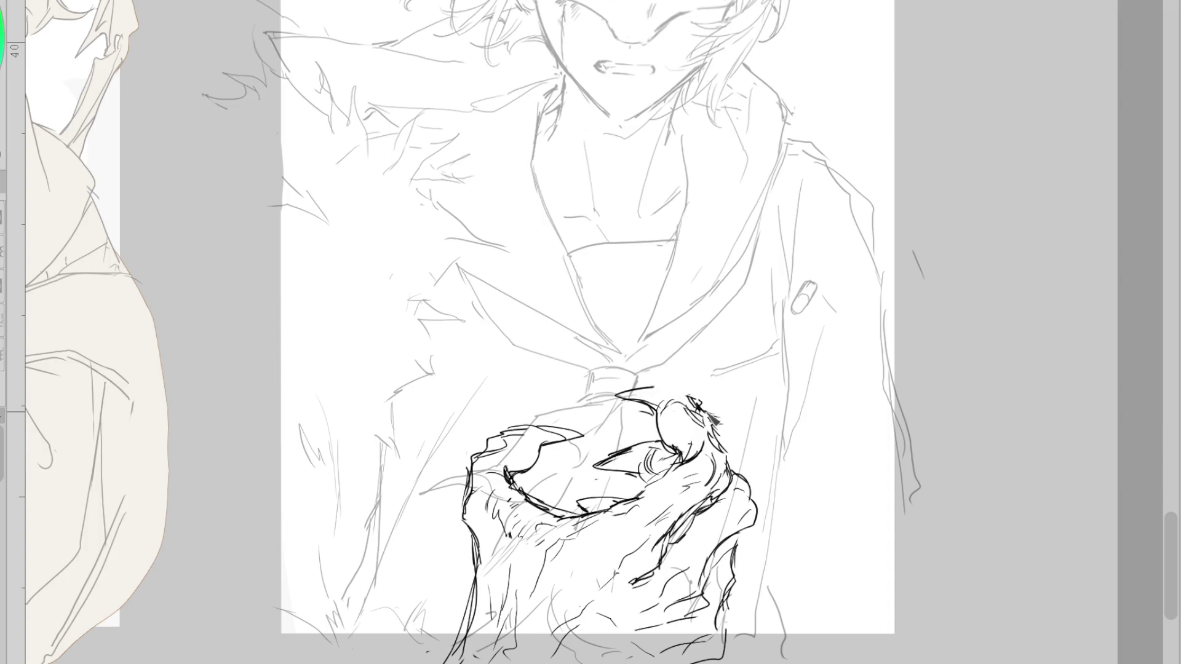
- Redraw the claw's upper outline more smoothly with fur hatching along its top
mouse_move(710, 403)
left_mouse_down()
mouse_move(661, 393)
mouse_move(671, 396)
left_mouse_up()
mouse_move(711, 411)
left_mouse_down()
mouse_move(718, 418)
mouse_move(614, 387)
mouse_move(644, 404)
left_mouse_up()
key("ctrl+z")
key("ctrl+z")
key("ctrl+z")
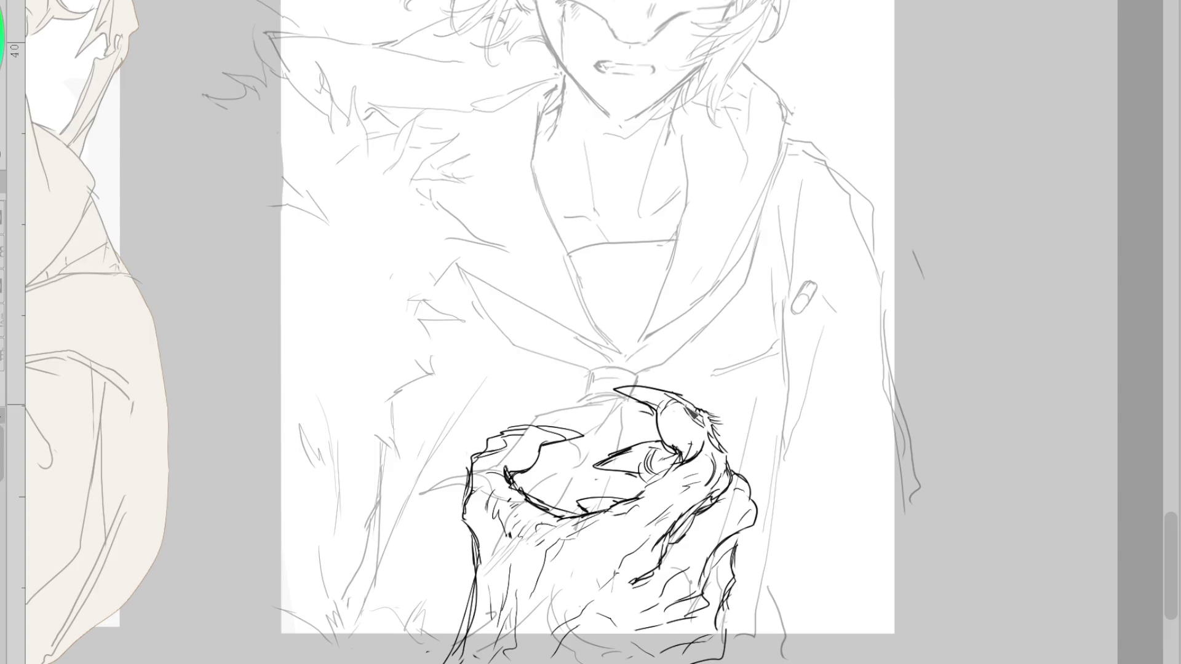
key("ctrl+z")
left_click_drag(627, 387, 681, 393)
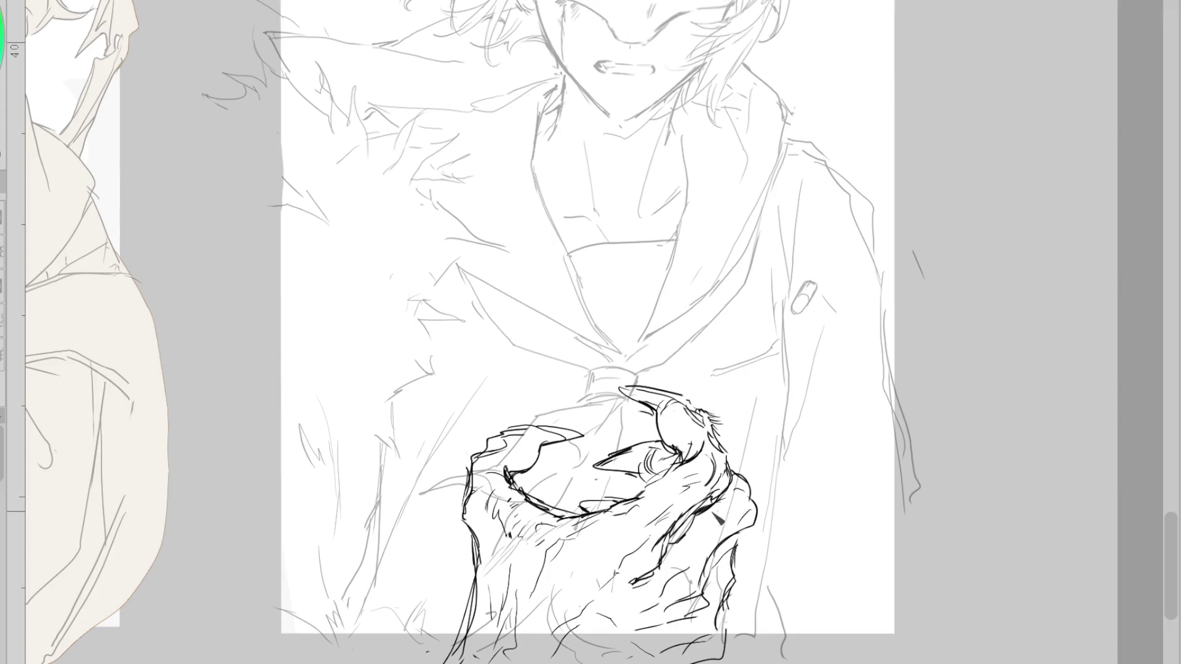
- Draw a curve along the figure's right side, discarding the two extra sleeve curves
left_click_drag(833, 403, 795, 465)
left_click_drag(861, 422, 826, 520)
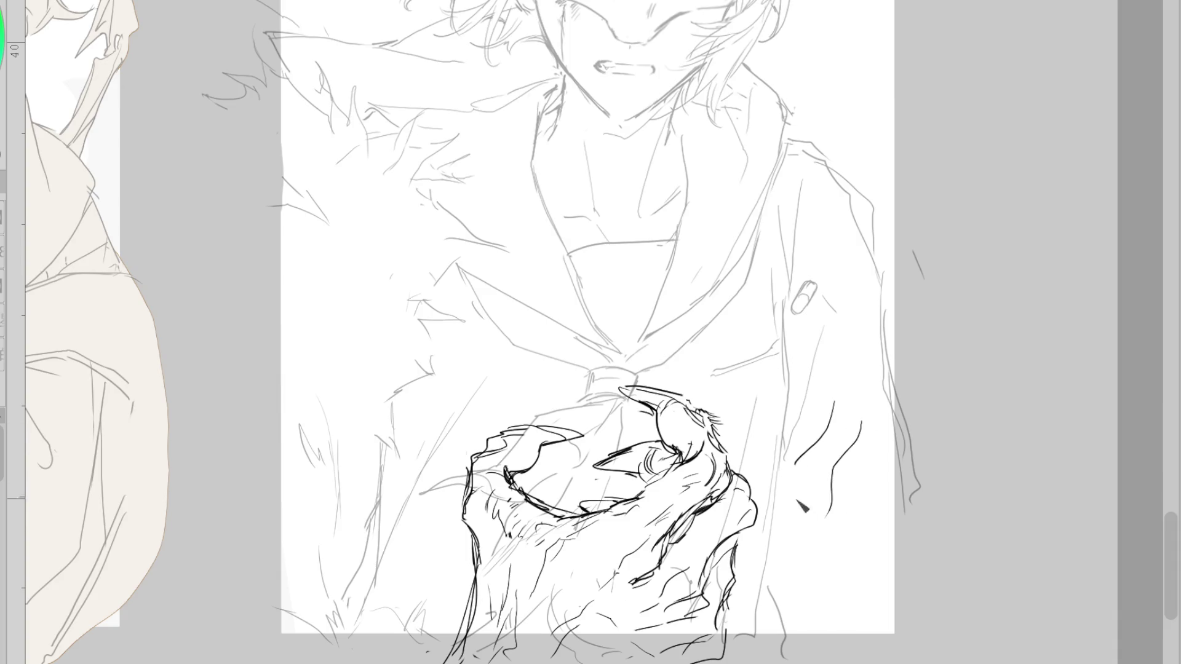
left_click_drag(792, 465, 820, 544)
key("ctrl+z")
key("ctrl+z")
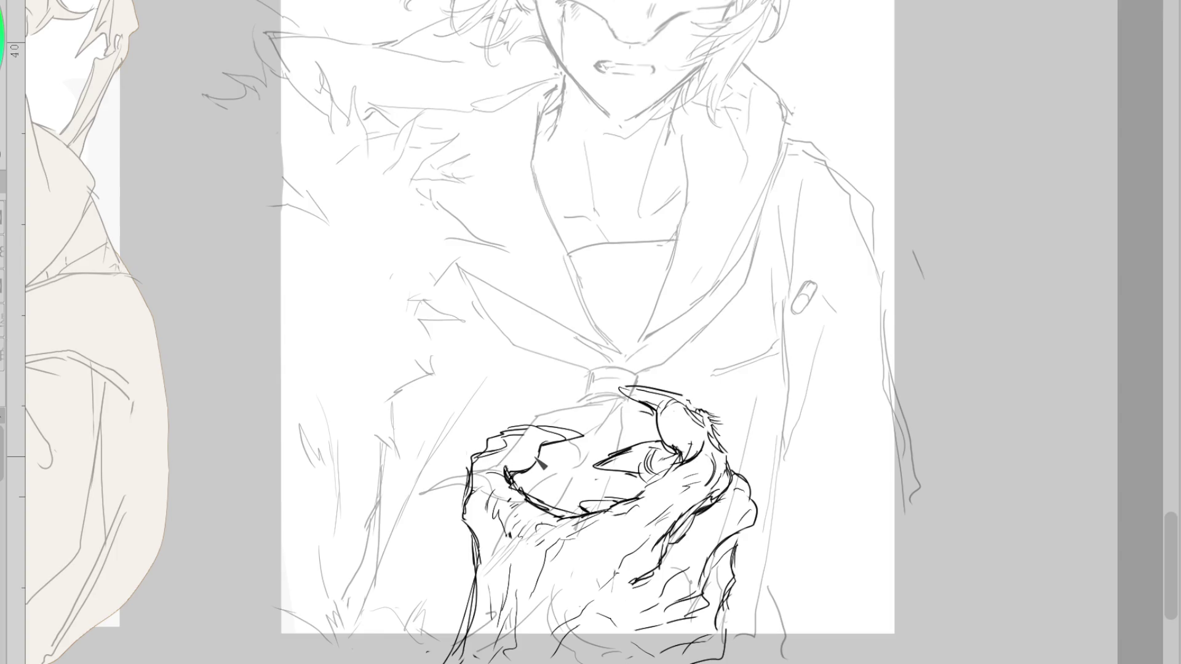
scroll(637, 340, "down", 2)
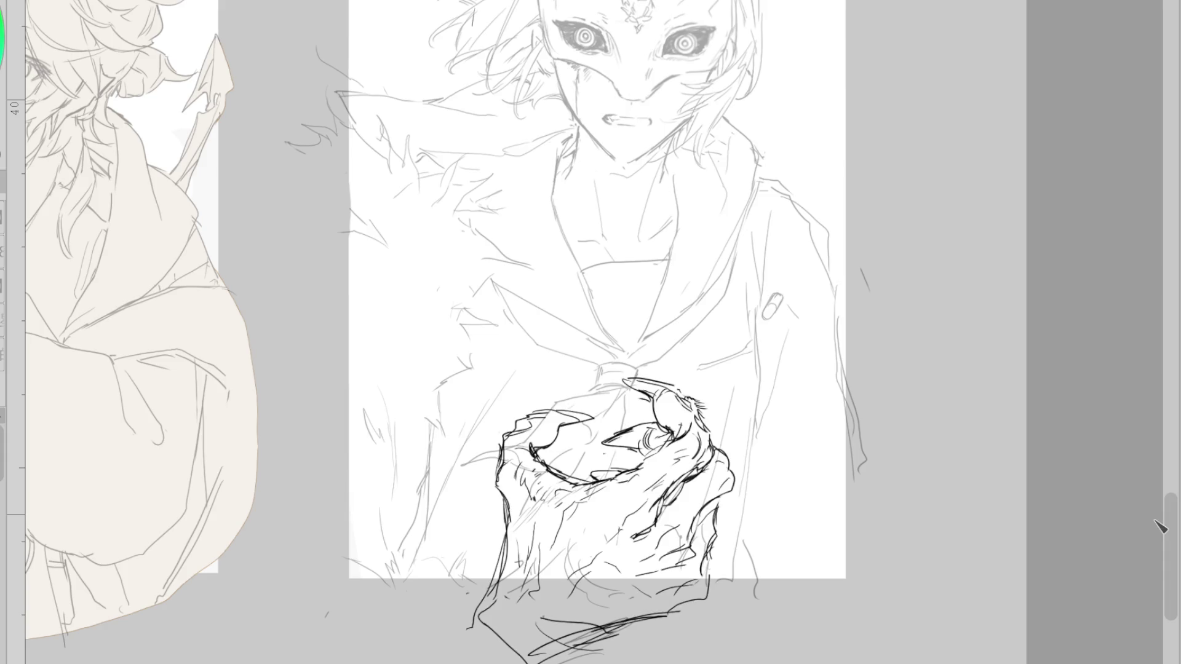
- Sketch short strokes below the hand and across the lower hand and sleeve
left_click_drag(492, 578, 339, 650)
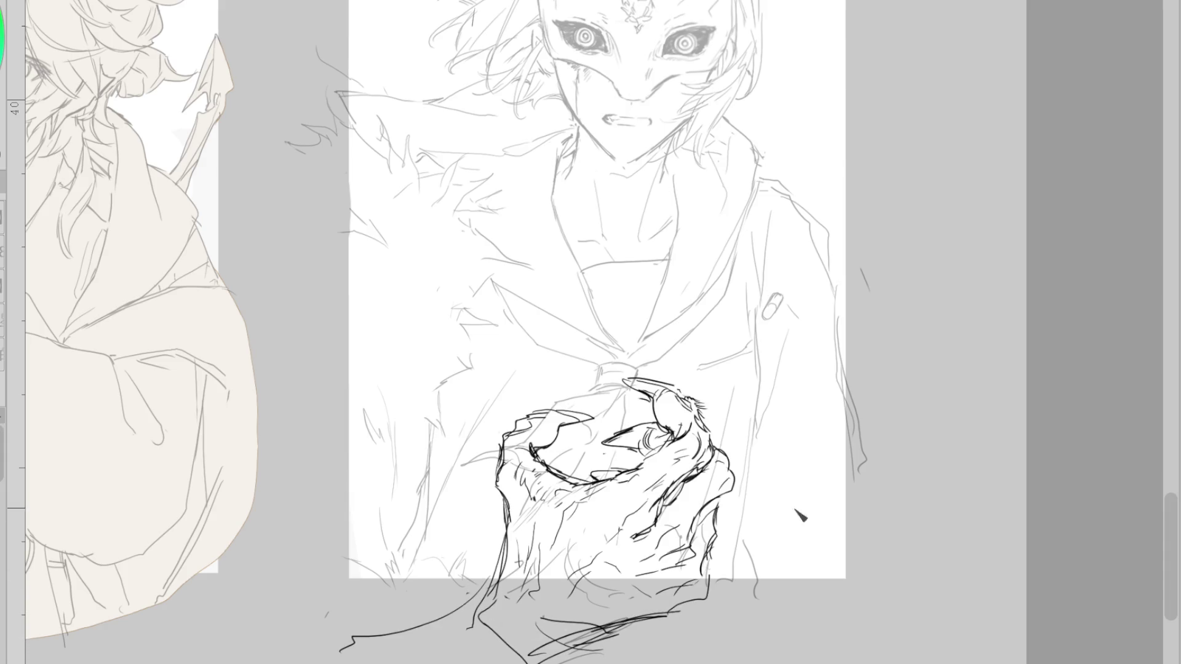
key("ctrl+z")
mouse_move(492, 584)
left_mouse_down()
mouse_move(468, 628)
mouse_move(557, 652)
left_mouse_up()
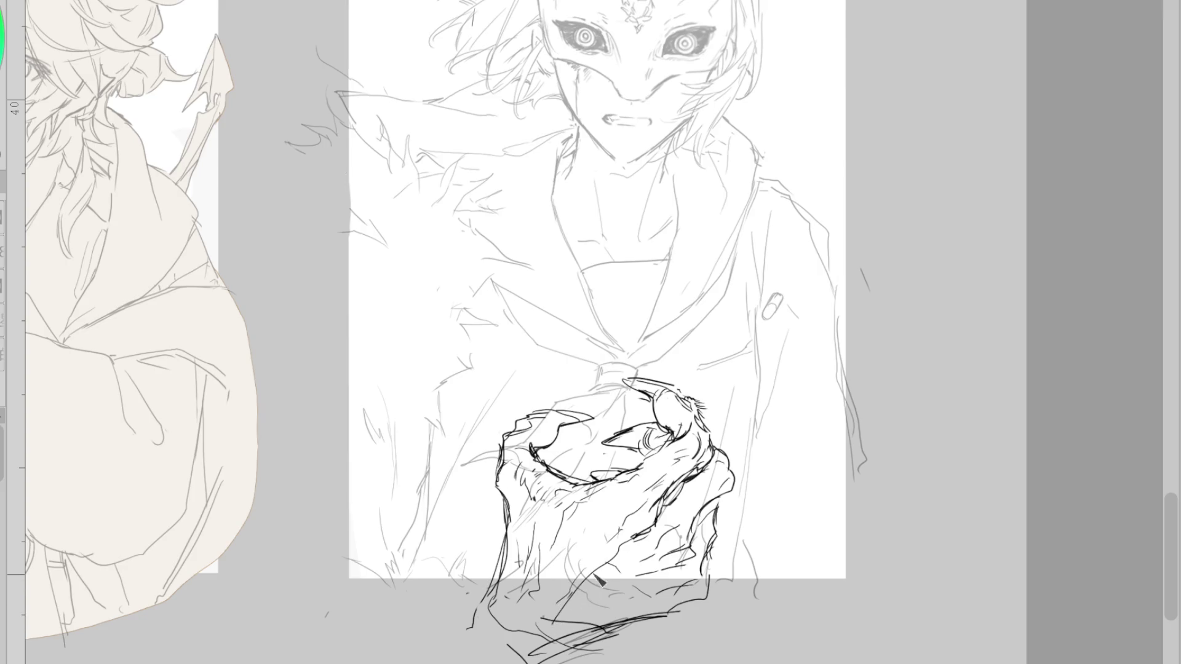
mouse_move(606, 556)
left_mouse_down()
mouse_move(530, 641)
mouse_move(639, 581)
left_mouse_up()
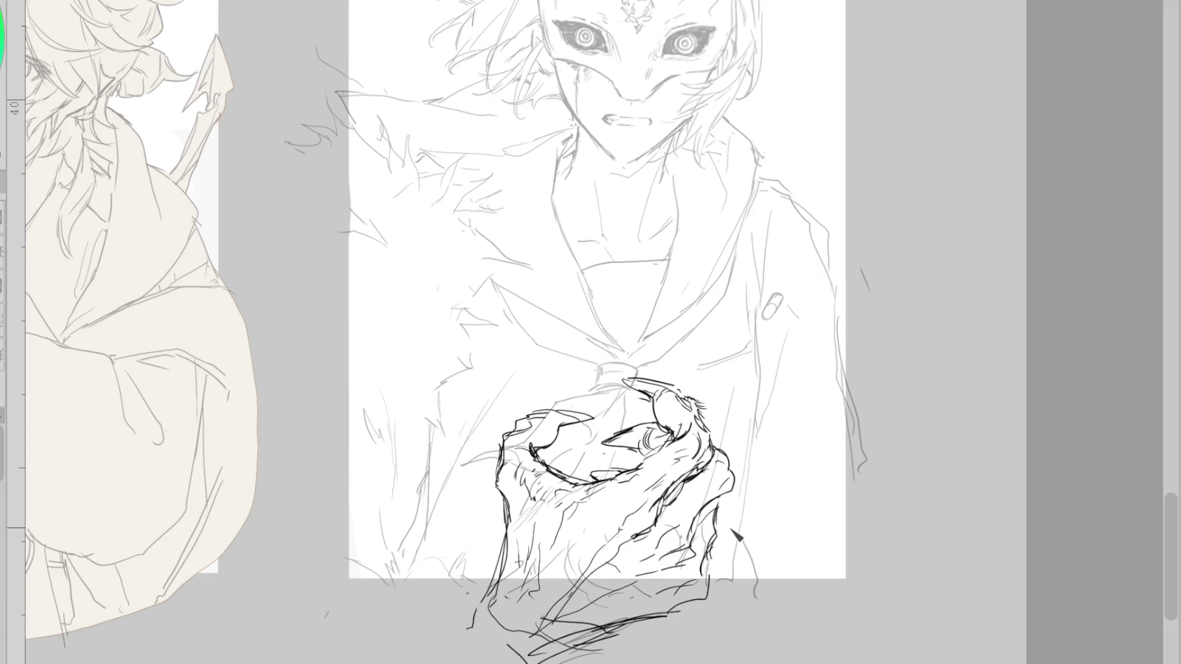
- Move the hand sketch slightly up and to the right and commit the transform
key("e")
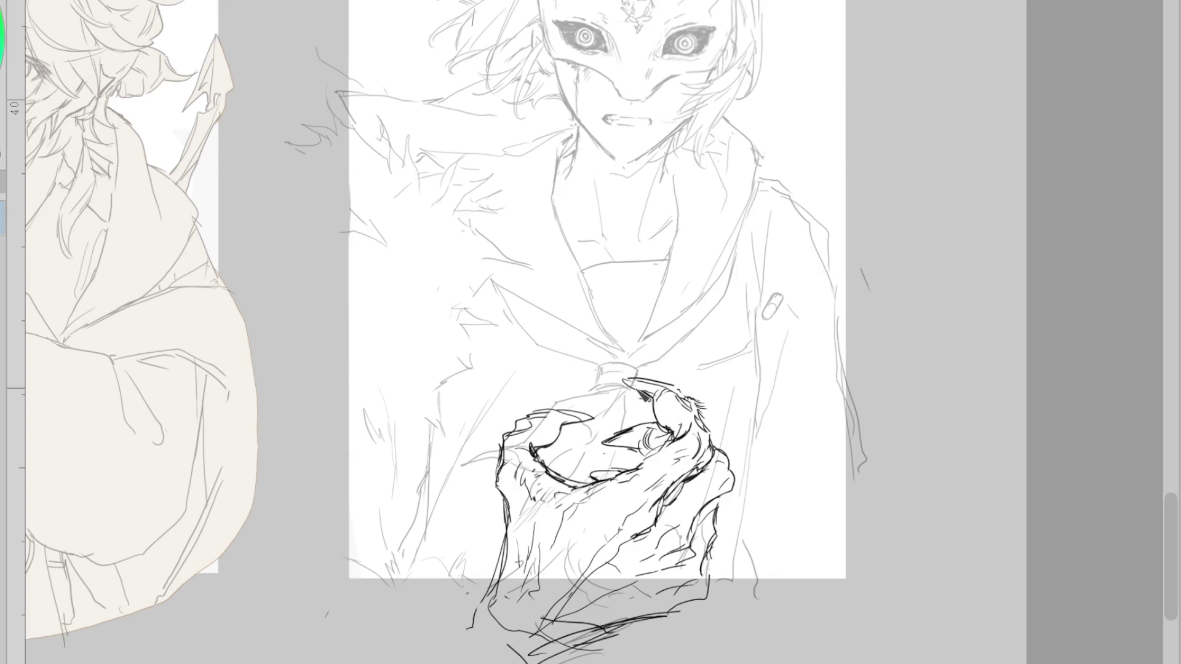
key("ctrl+t")
mouse_move(687, 588)
left_mouse_down()
mouse_move(716, 572)
mouse_move(706, 579)
mouse_move(726, 581)
left_mouse_up()
key("Return")
- Add a stroke at the hand's bottom and rework its left contour
left_click_drag(513, 575, 526, 618)
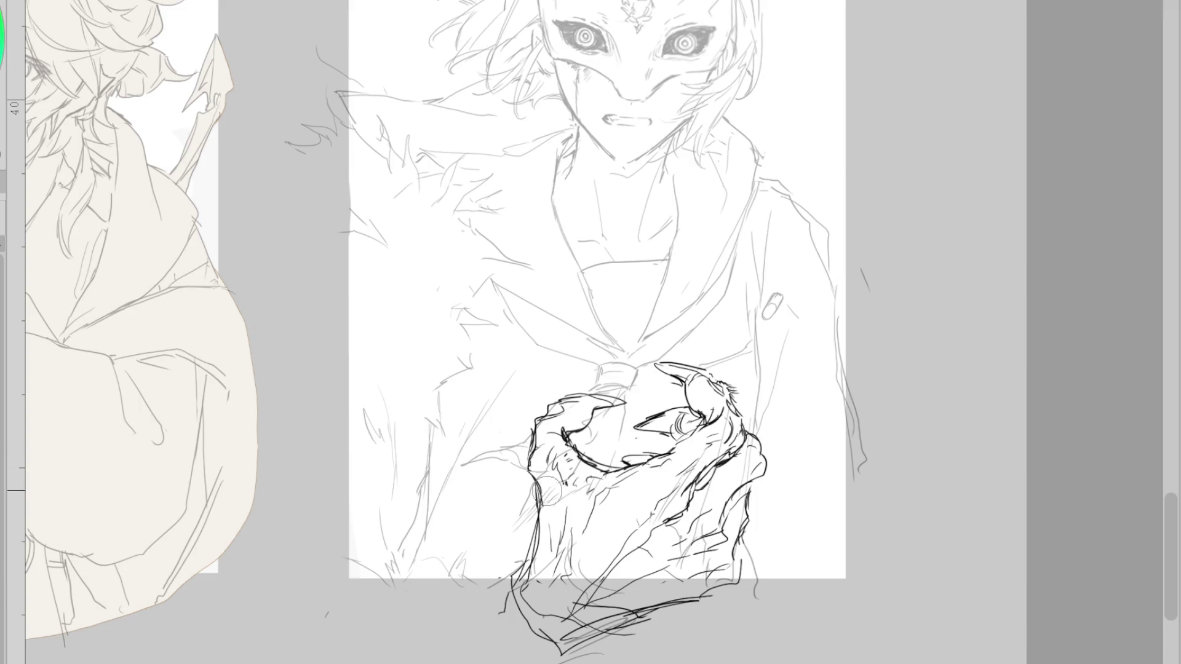
mouse_move(540, 485)
left_mouse_down()
mouse_move(532, 470)
mouse_move(543, 557)
left_mouse_up()
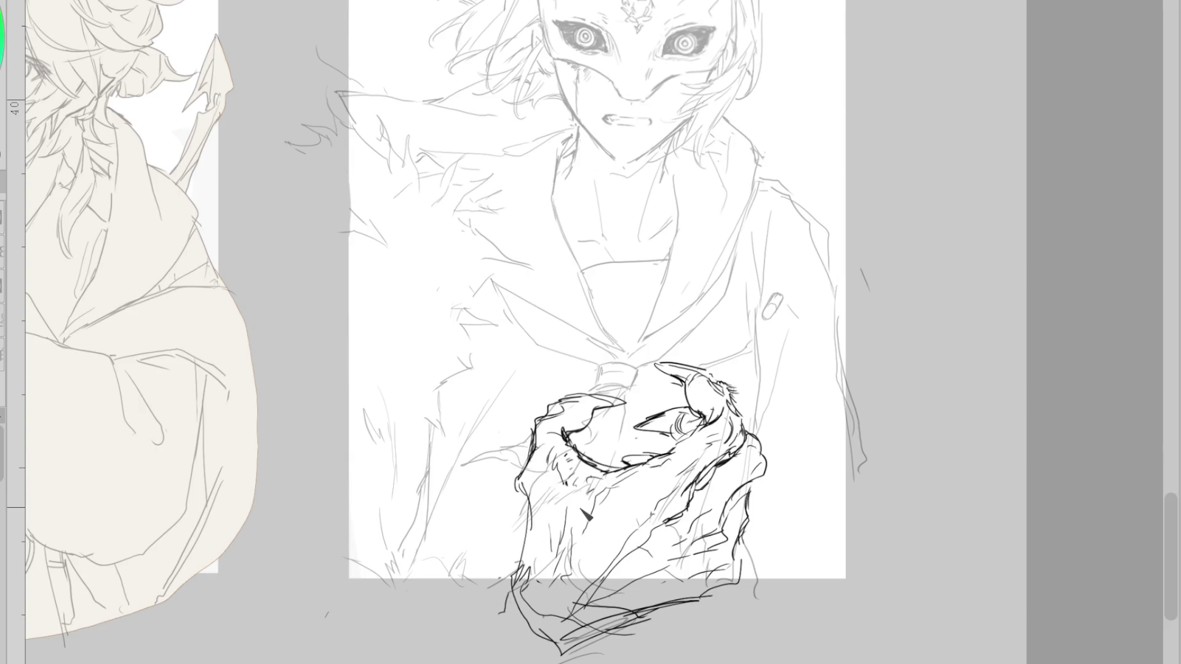
mouse_move(529, 499)
left_mouse_down()
mouse_move(498, 606)
mouse_move(436, 630)
left_mouse_up()
key("ctrl+z")
key("ctrl+z")
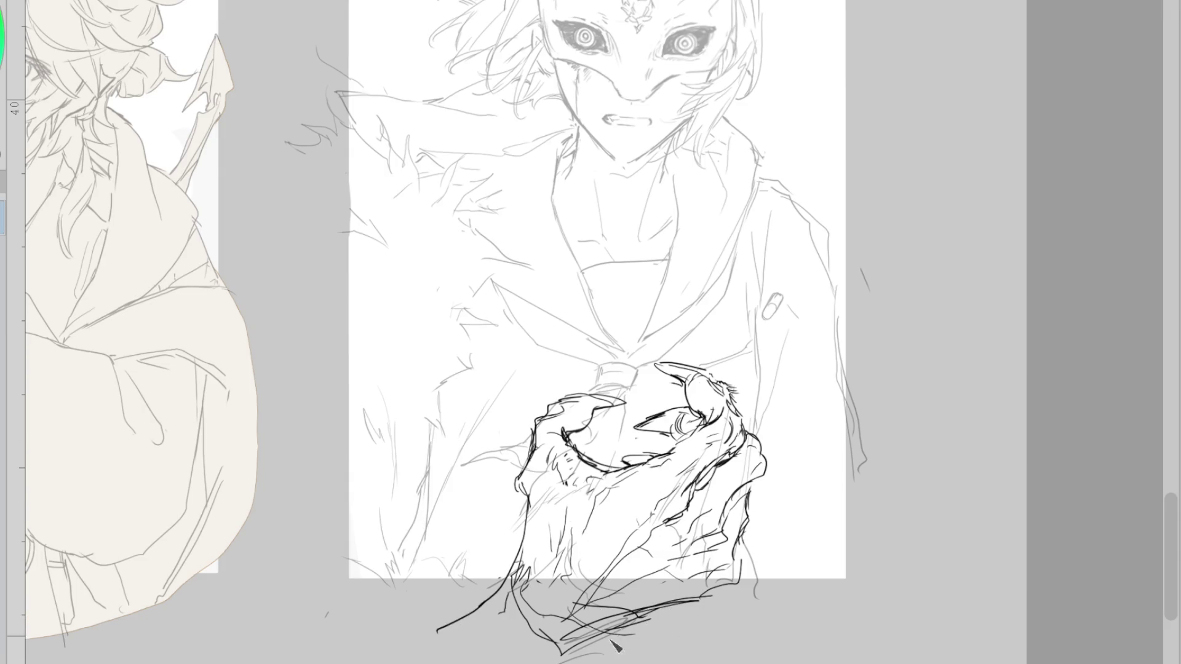
- Hatch the hand's lower right side with several reshaped strokes
mouse_move(726, 523)
left_mouse_down()
mouse_move(692, 556)
mouse_move(694, 588)
left_mouse_up()
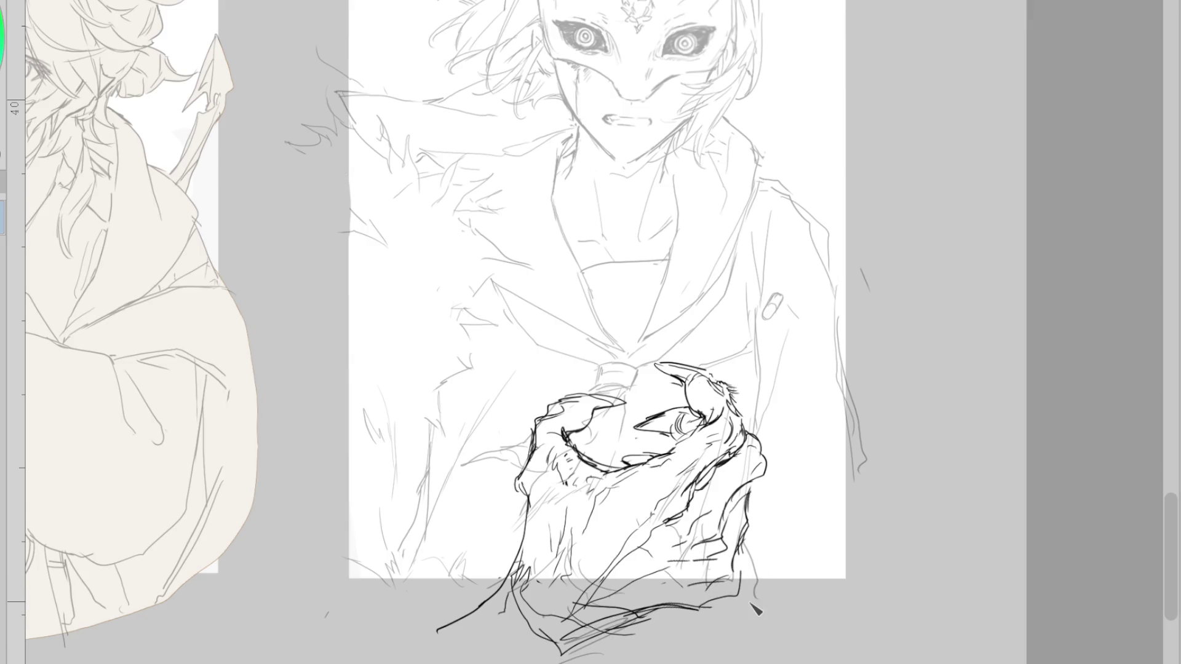
mouse_move(720, 473)
left_mouse_down()
mouse_move(652, 541)
mouse_move(689, 518)
mouse_move(714, 570)
left_mouse_up()
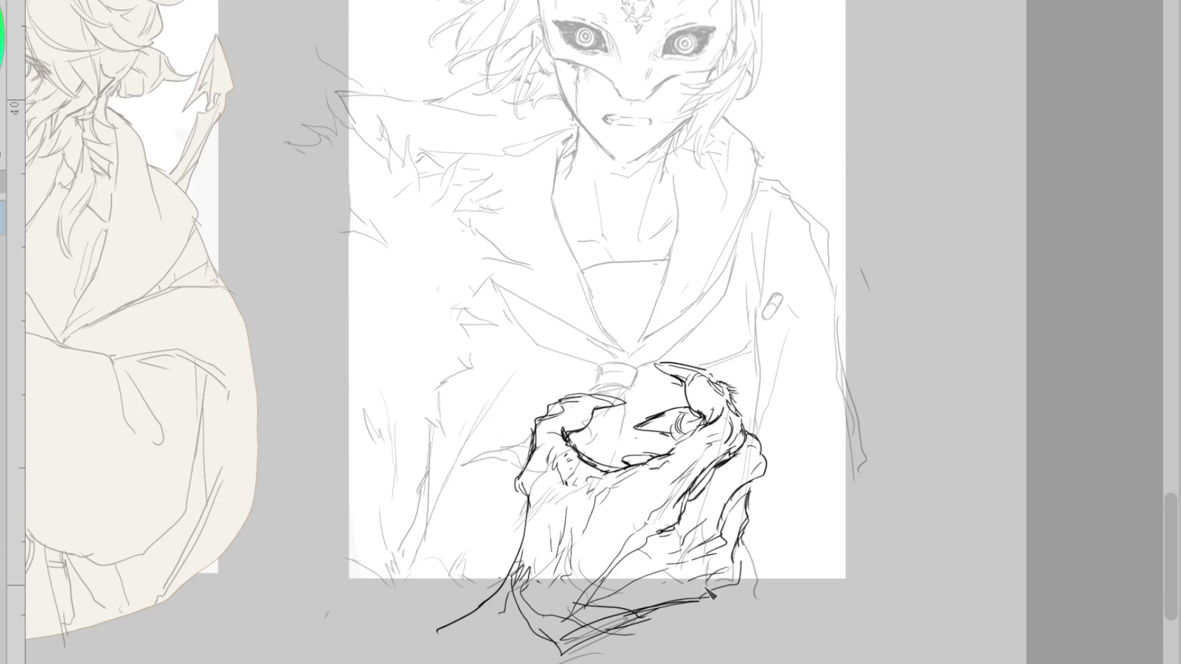
left_click_drag(732, 467, 645, 548)
mouse_move(720, 510)
left_mouse_down()
mouse_move(693, 571)
mouse_move(722, 584)
left_mouse_up()
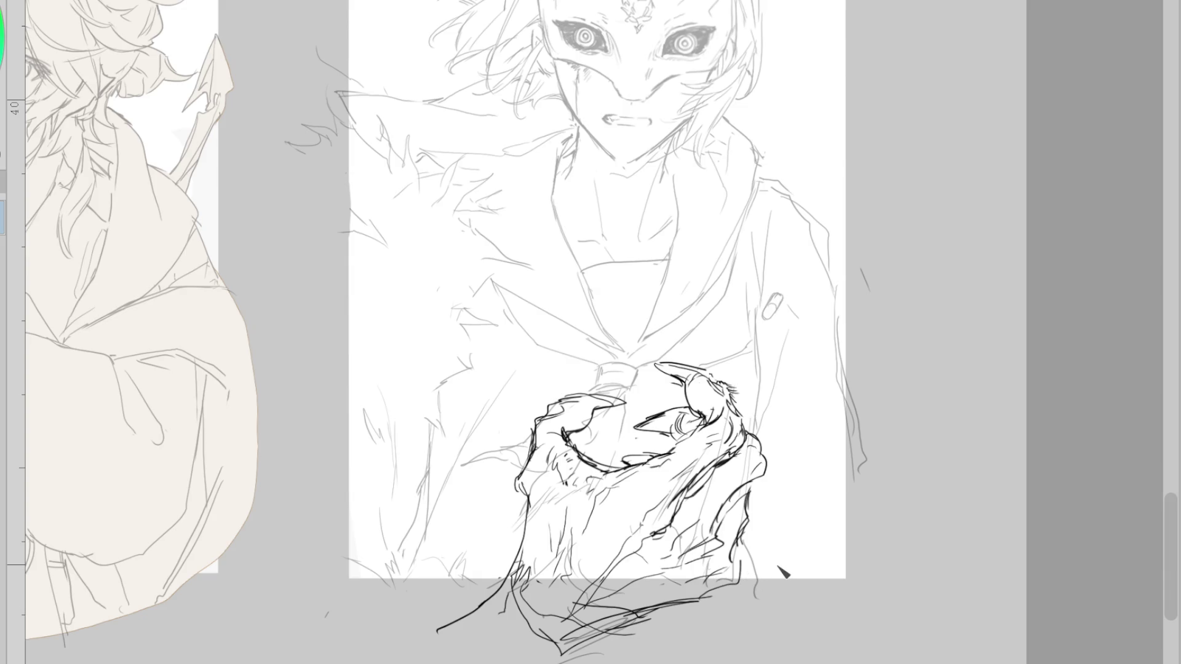
- Draw diagonal sleeve strokes below the hand and a line running down-left from it
mouse_move(556, 640)
left_mouse_down()
mouse_move(529, 606)
mouse_move(486, 590)
mouse_move(522, 564)
left_mouse_up()
key("ctrl+z")
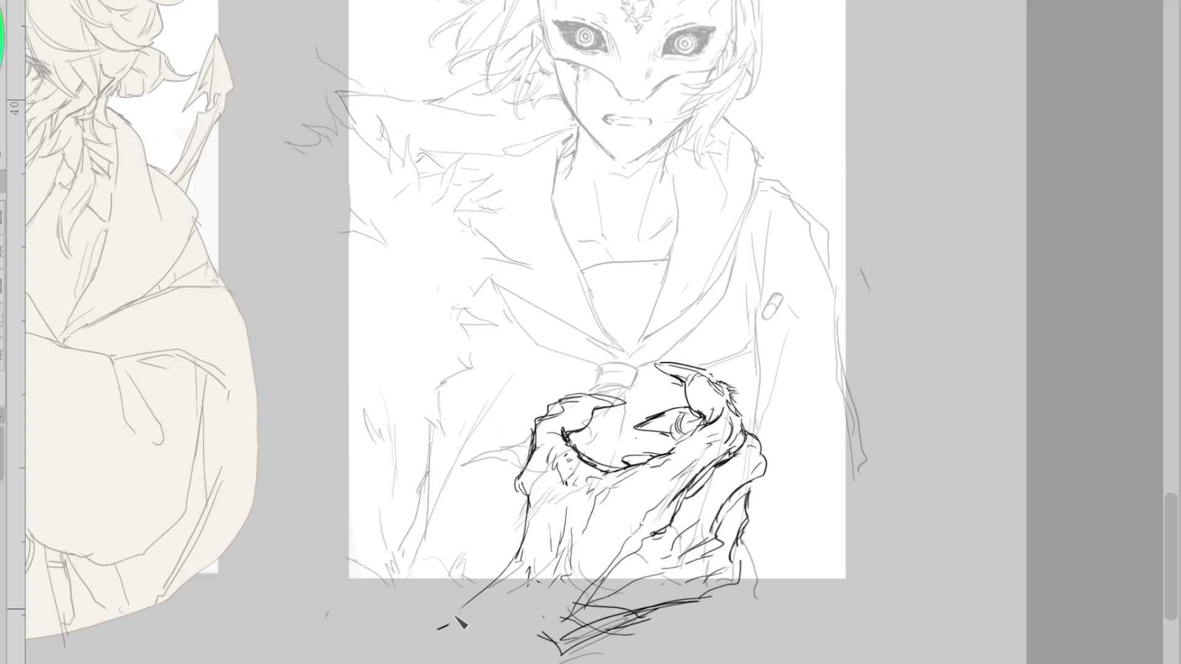
mouse_move(565, 627)
left_mouse_down()
mouse_move(606, 624)
mouse_move(569, 657)
left_mouse_up()
left_click_drag(627, 624, 556, 661)
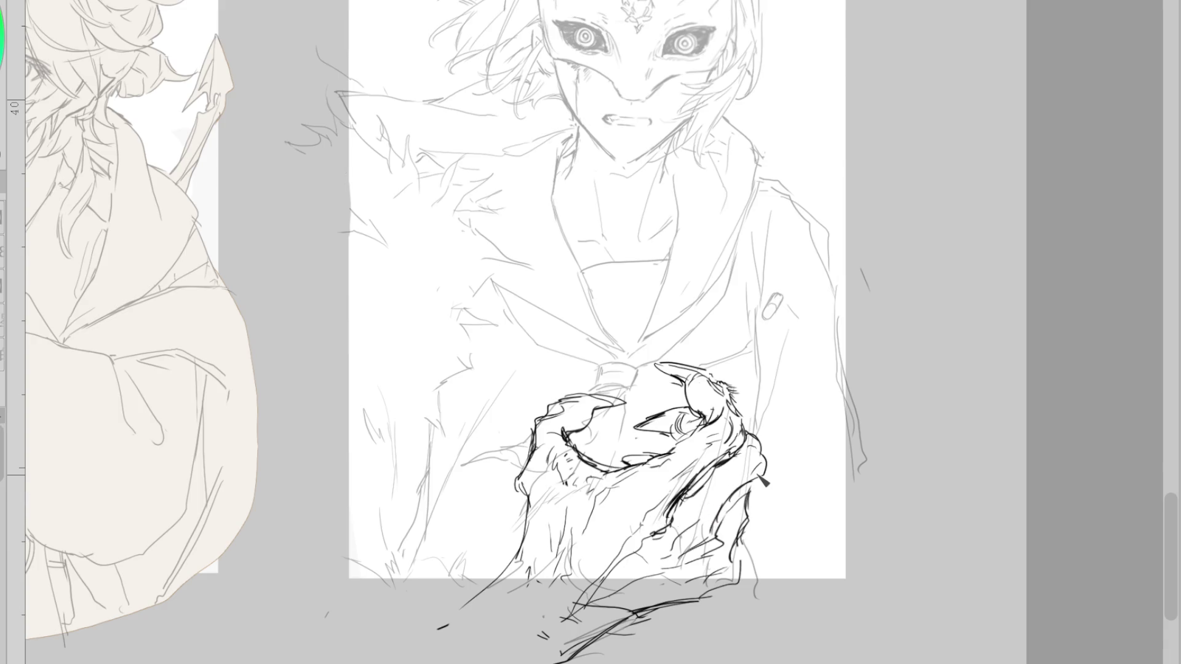
key("ctrl+z")
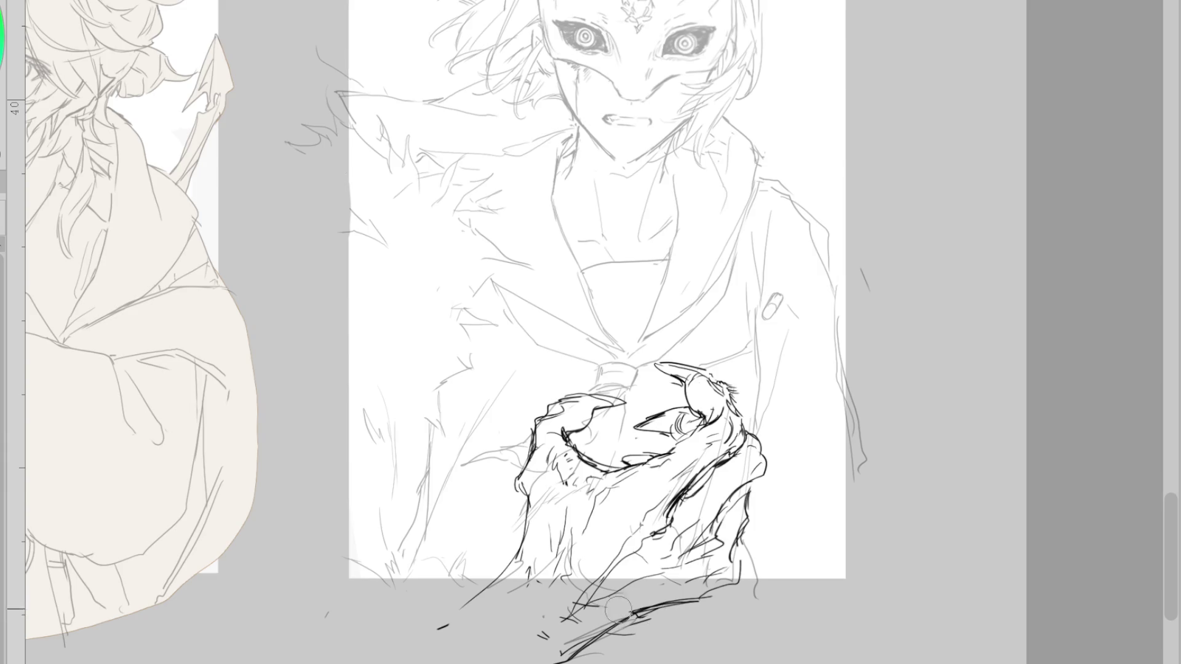
left_click_drag(640, 614, 563, 657)
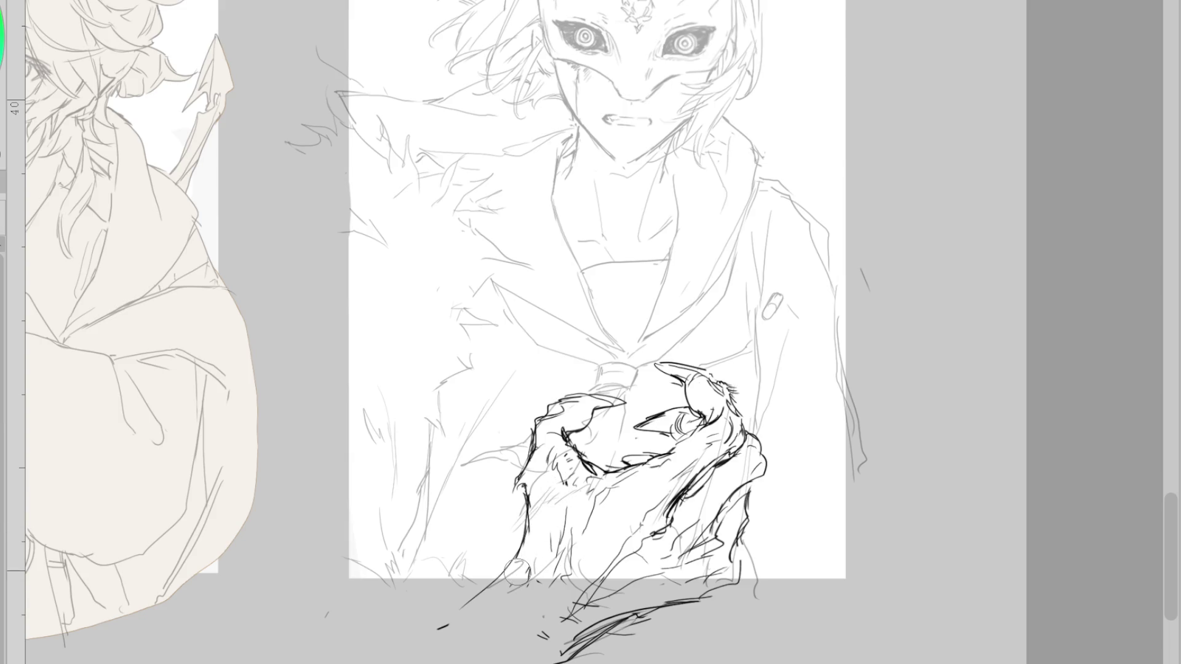
left_click_drag(533, 590, 379, 643)
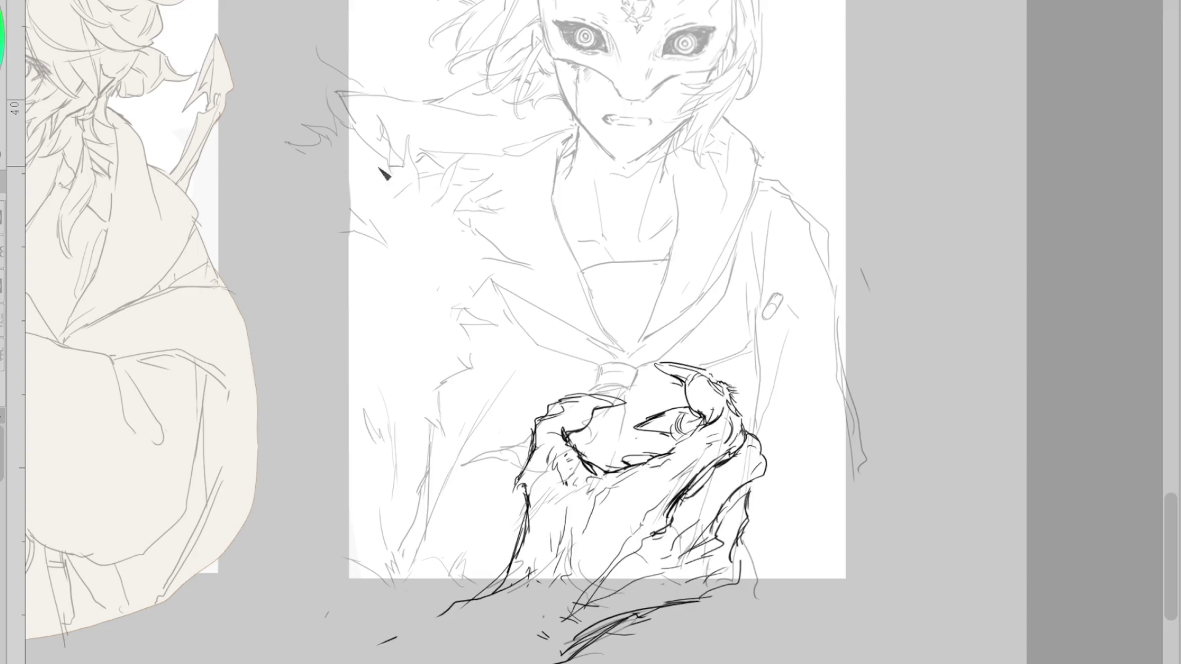
mouse_move(376, 146)
left_mouse_down()
mouse_move(290, 198)
mouse_move(286, 311)
mouse_move(367, 298)
left_mouse_up()
- Try long arm lines left of the canvas, then undo them
left_click_drag(275, 384, 175, 634)
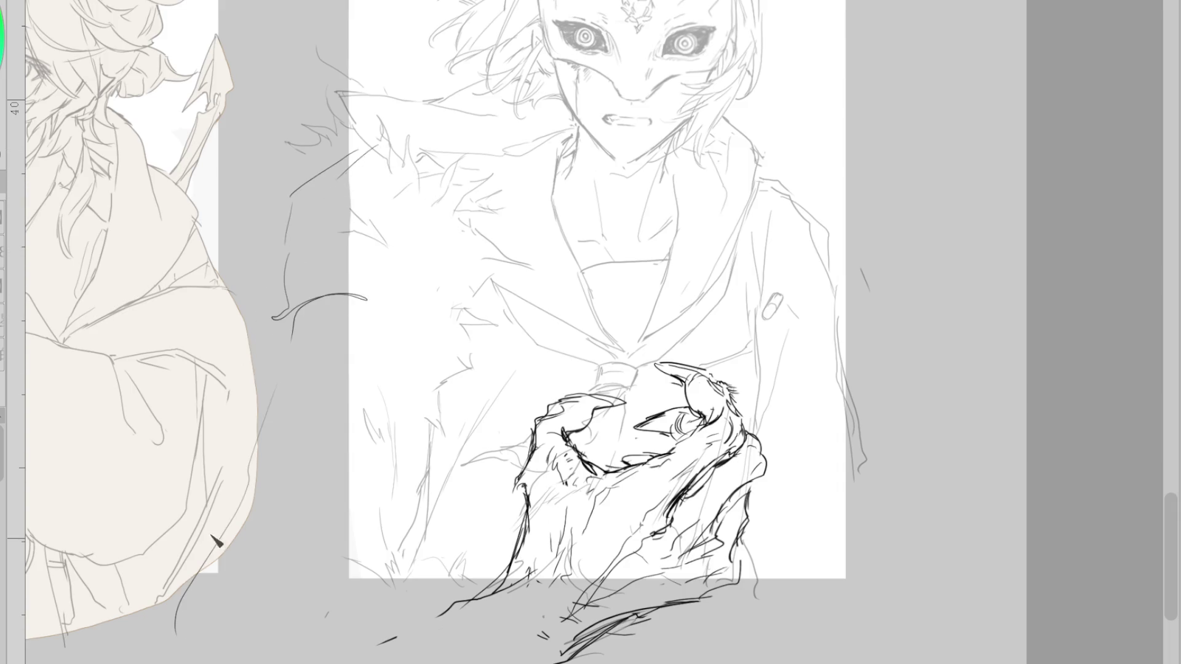
key("ctrl+z")
mouse_move(303, 315)
left_mouse_down()
mouse_move(227, 472)
mouse_move(188, 662)
mouse_move(395, 611)
mouse_move(473, 615)
left_mouse_up()
key("ctrl+z")
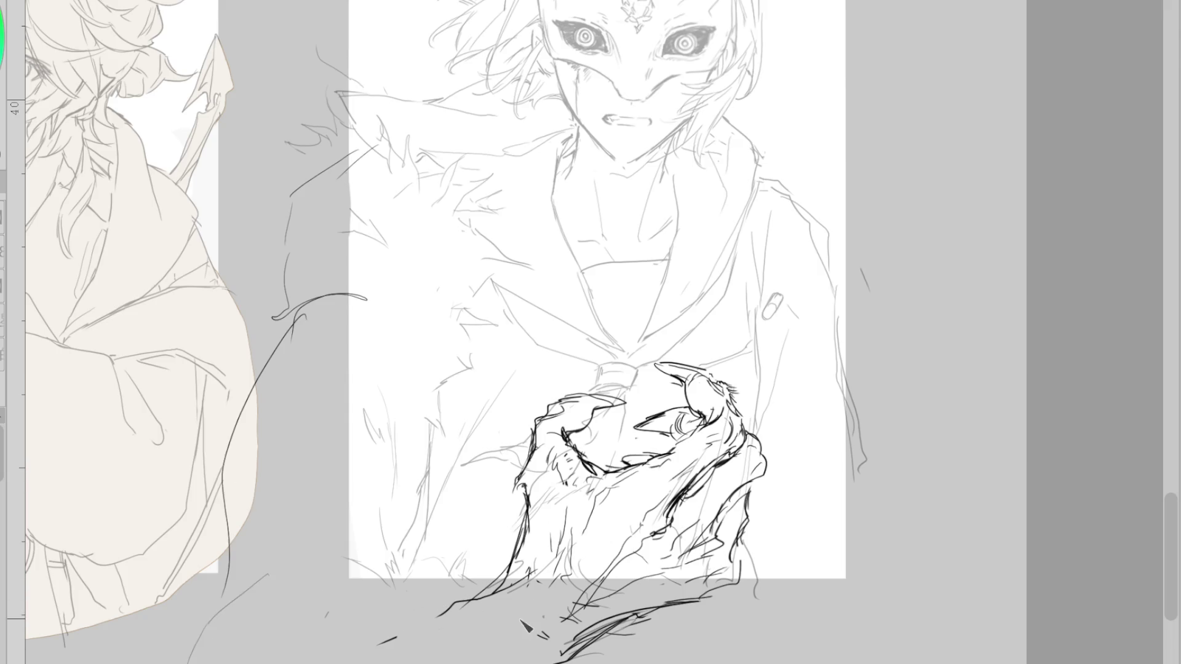
key("ctrl+z")
left_click_drag(486, 598, 246, 663)
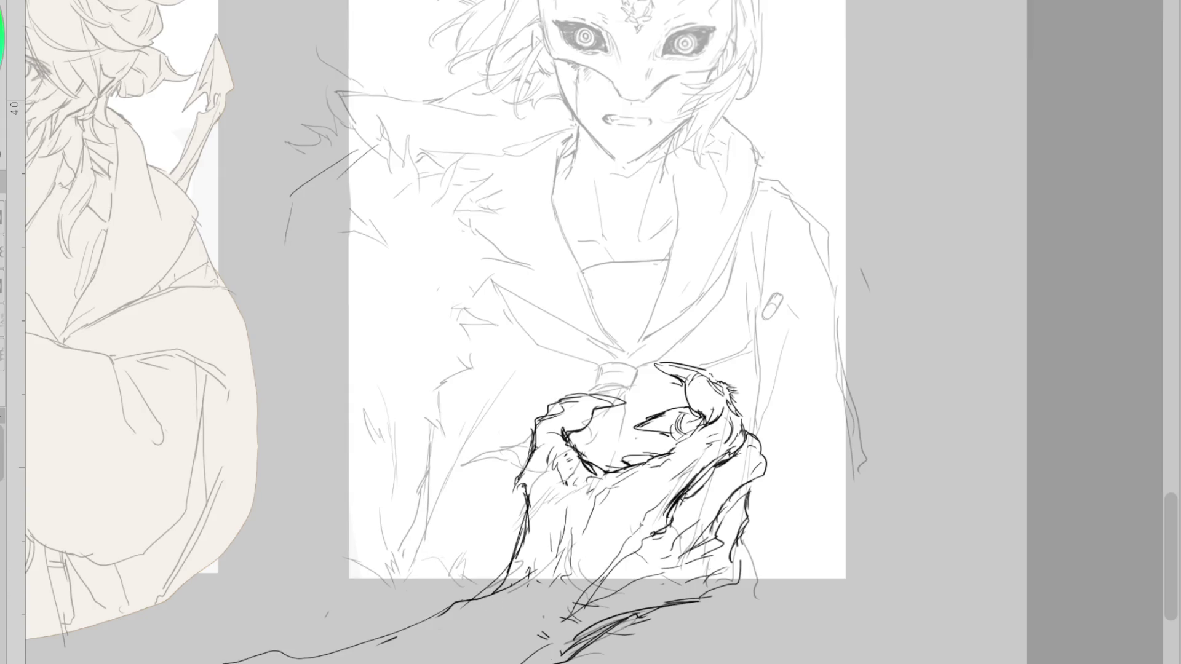
left_click_drag(198, 624, 252, 458)
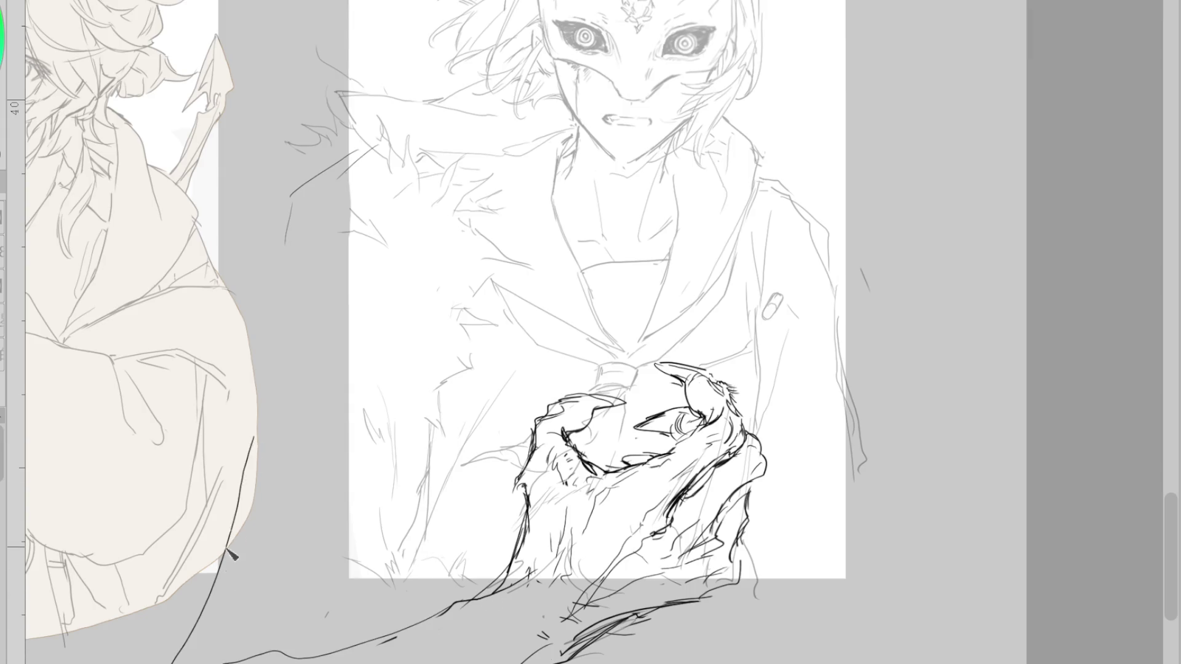
key("ctrl+z")
- Redraw the sleeve strokes at bottom centre and nudge the hand strokes slightly right
left_click_drag(135, 618, 135, 663)
left_click_drag(97, 596, 330, 271)
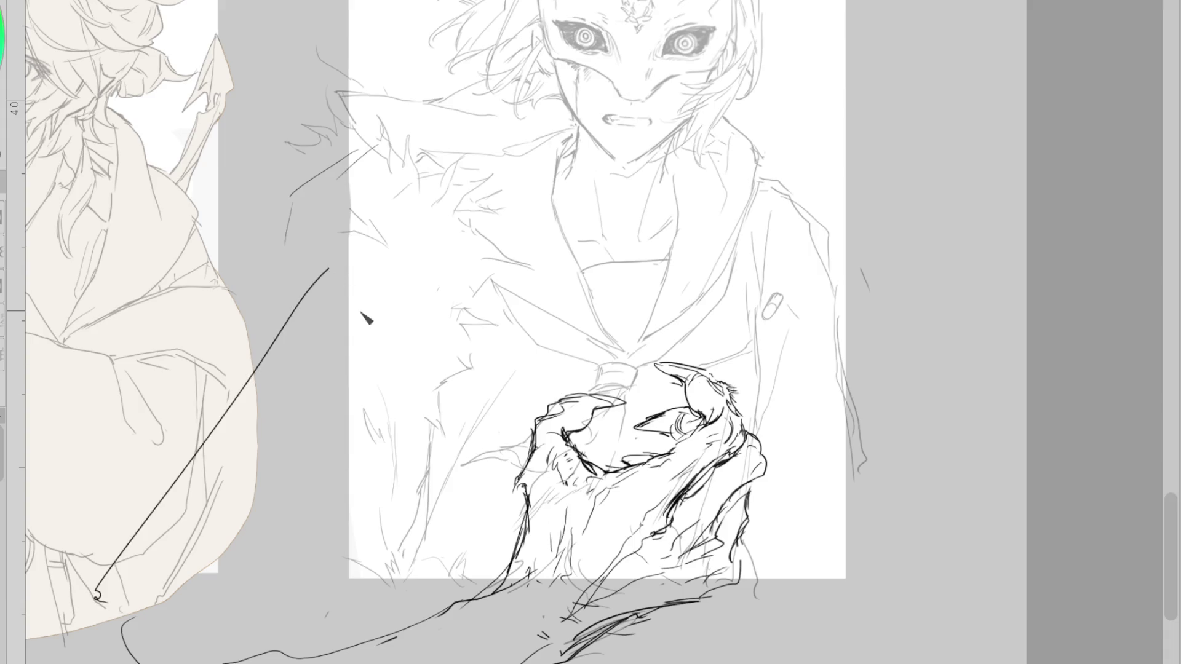
left_click_drag(141, 662, 431, 624)
key("ctrl+z")
key("ctrl+z")
key("ctrl+z")
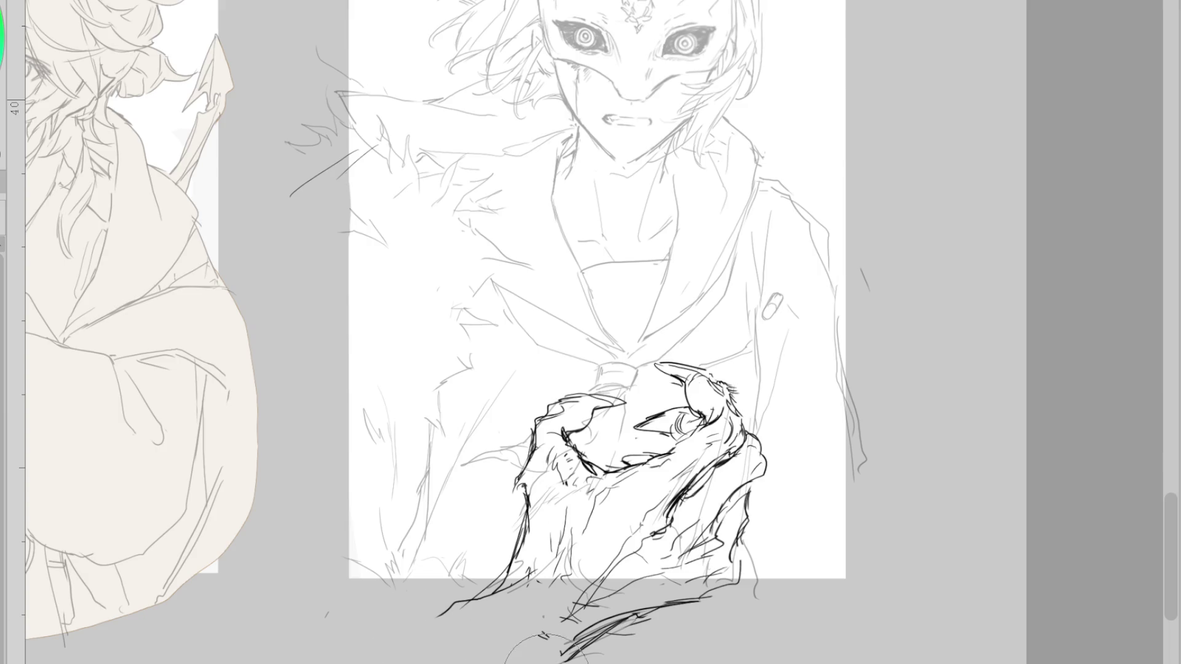
key("ctrl+z")
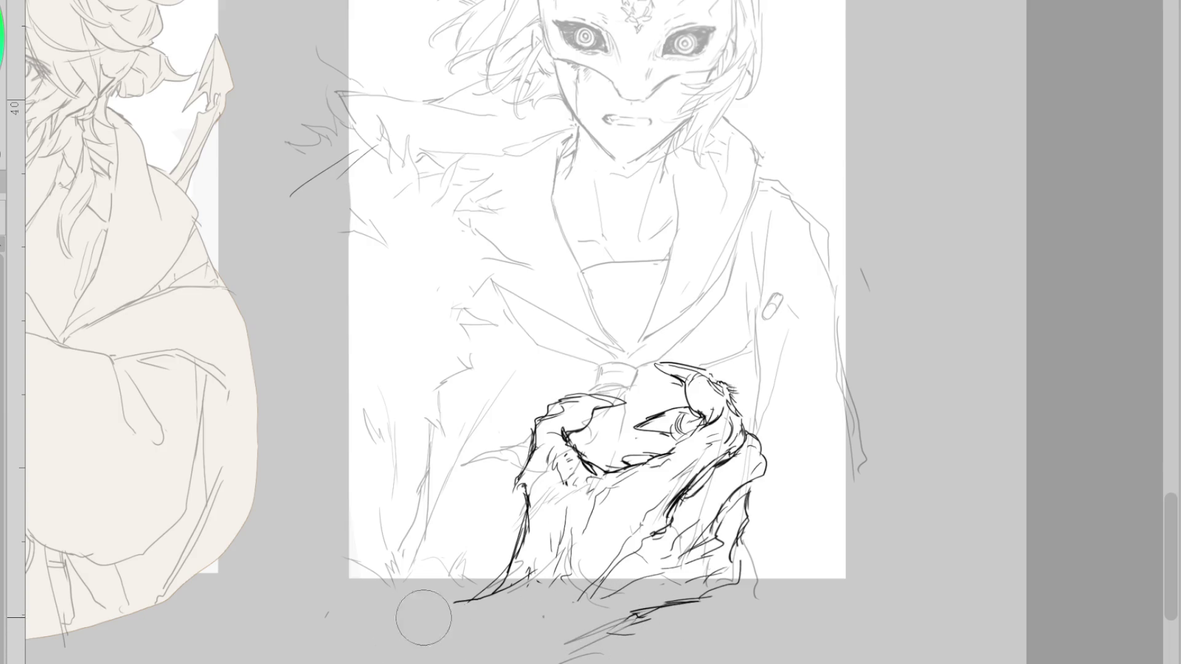
left_click_drag(437, 615, 528, 570)
left_click_drag(562, 621, 593, 585)
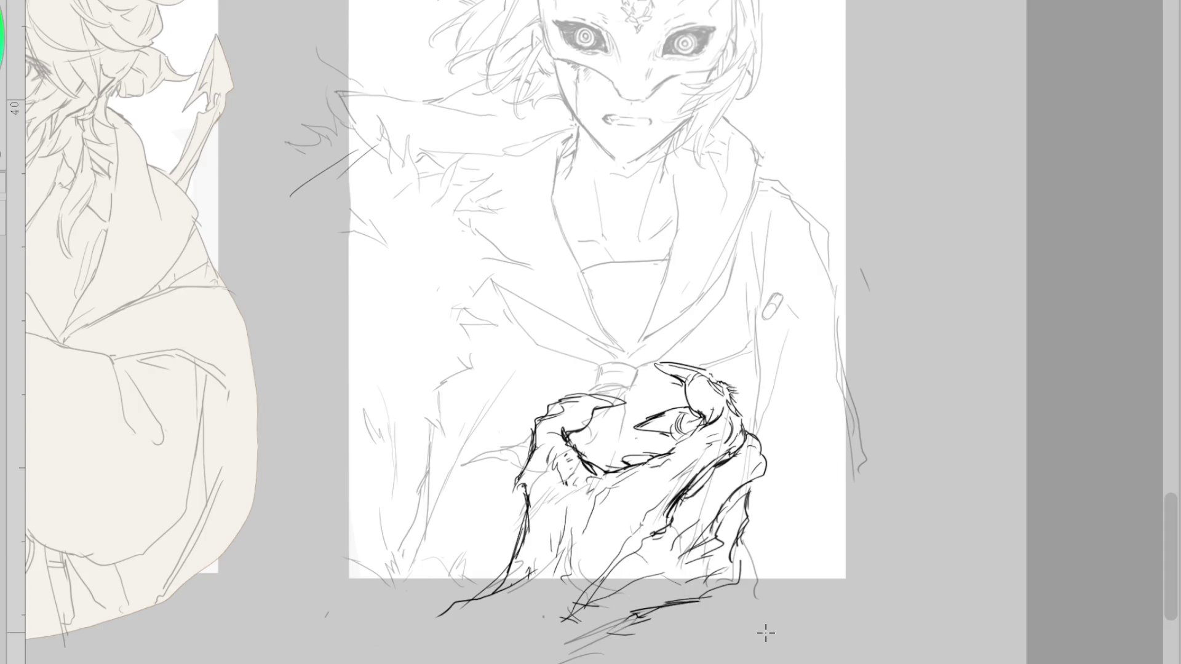
key("ctrl+t")
left_click_drag(727, 586, 737, 582)
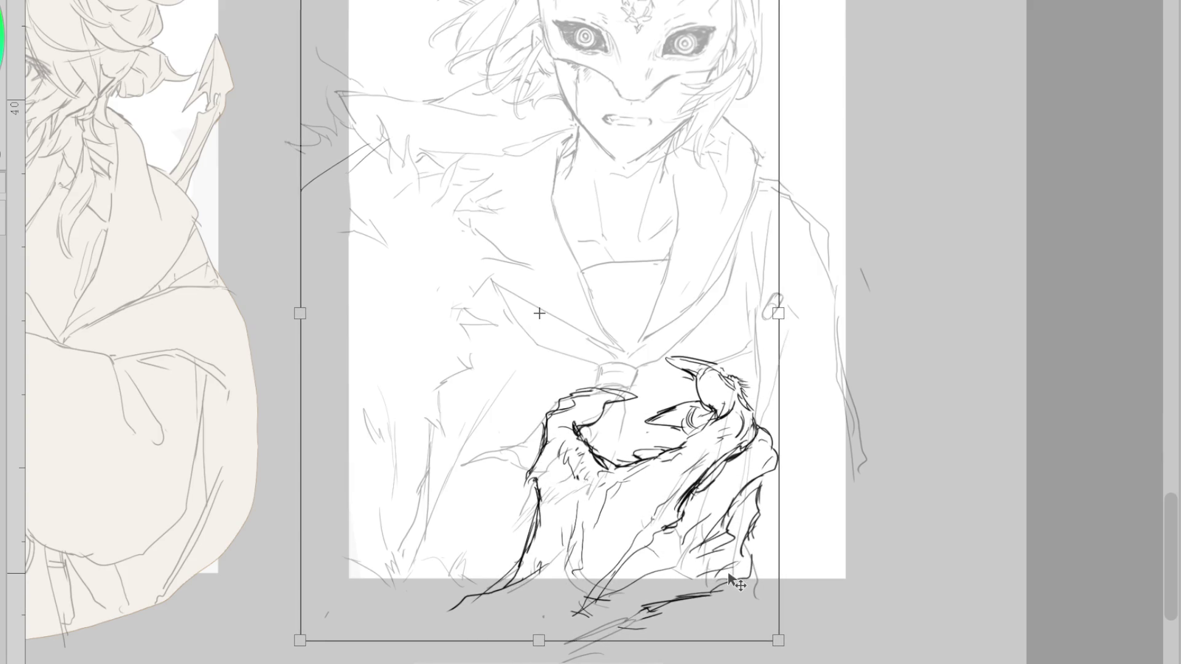
- Apply the hand's shift, then draw a long right-sleeve line and strokes below the hand
key("Return")
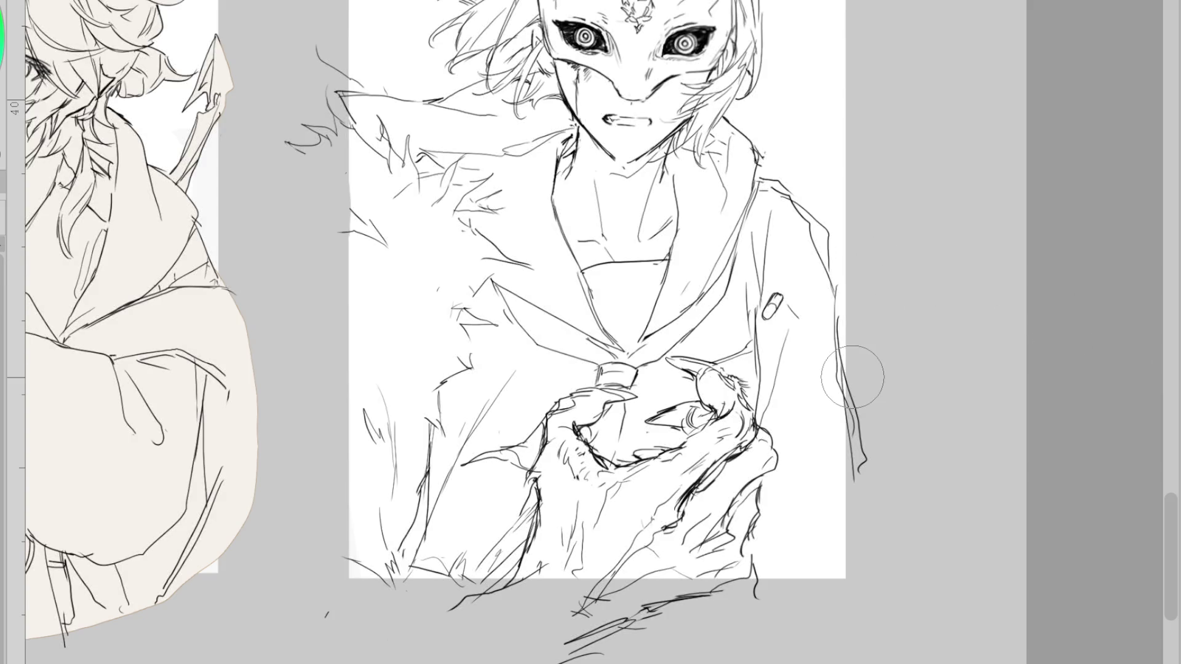
left_click_drag(815, 253, 824, 473)
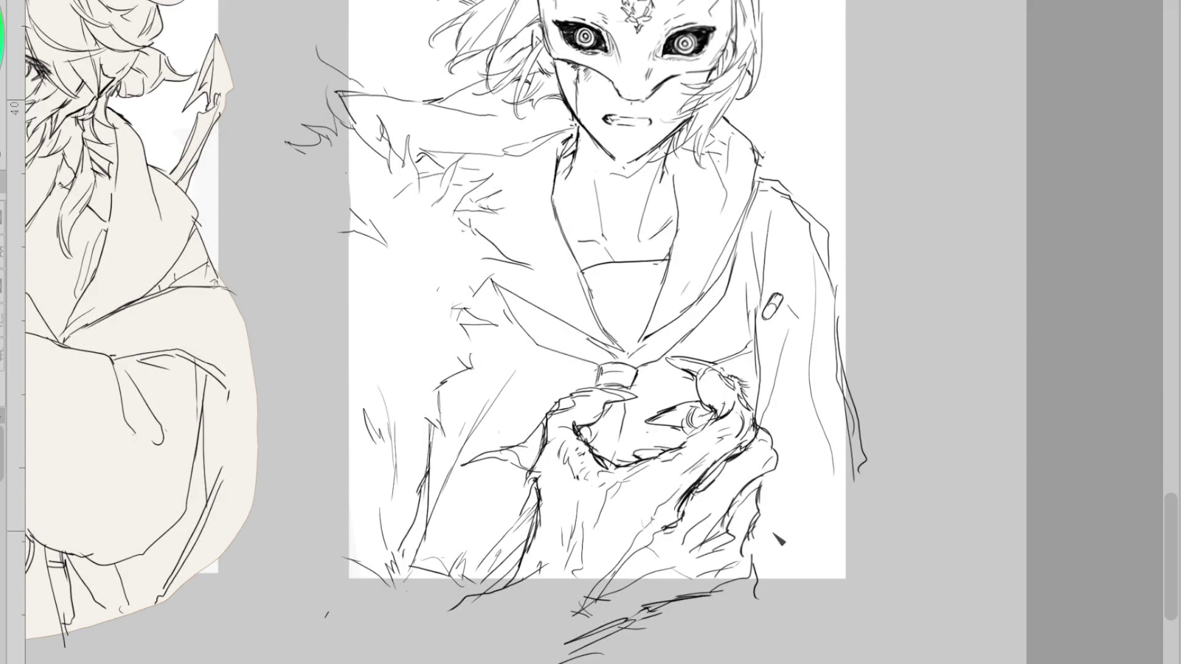
left_click_drag(762, 511, 793, 577)
left_click_drag(808, 557, 820, 580)
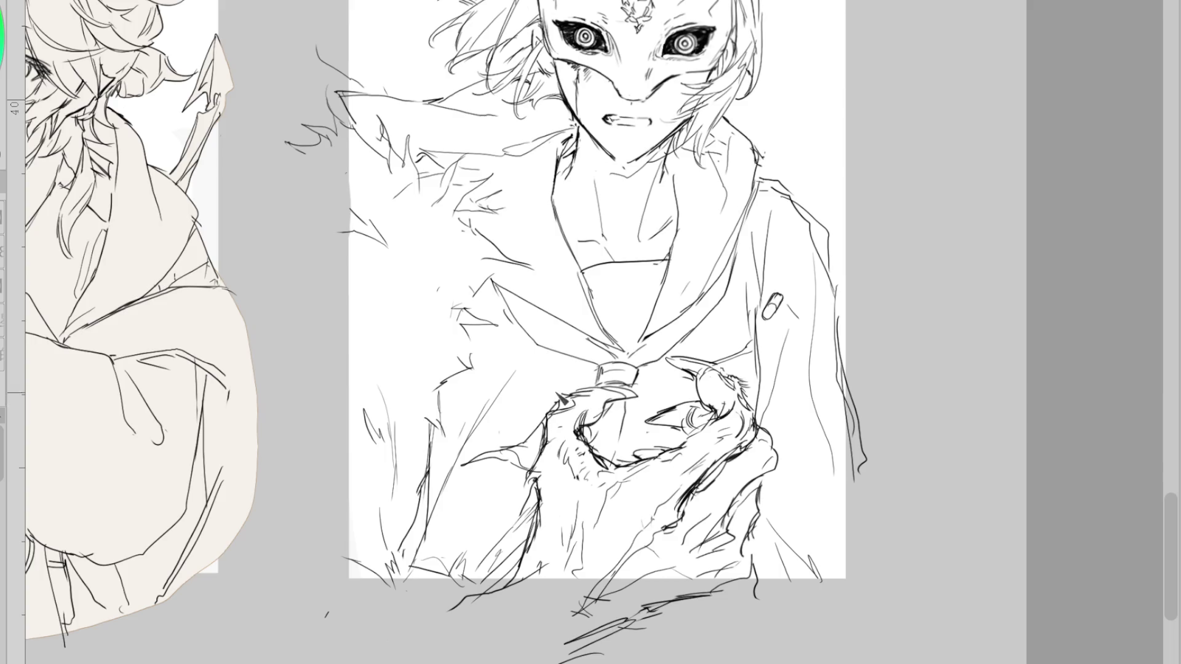
- Outline the clawed hand's thumb with two defining strokes
left_click_drag(550, 395, 571, 403)
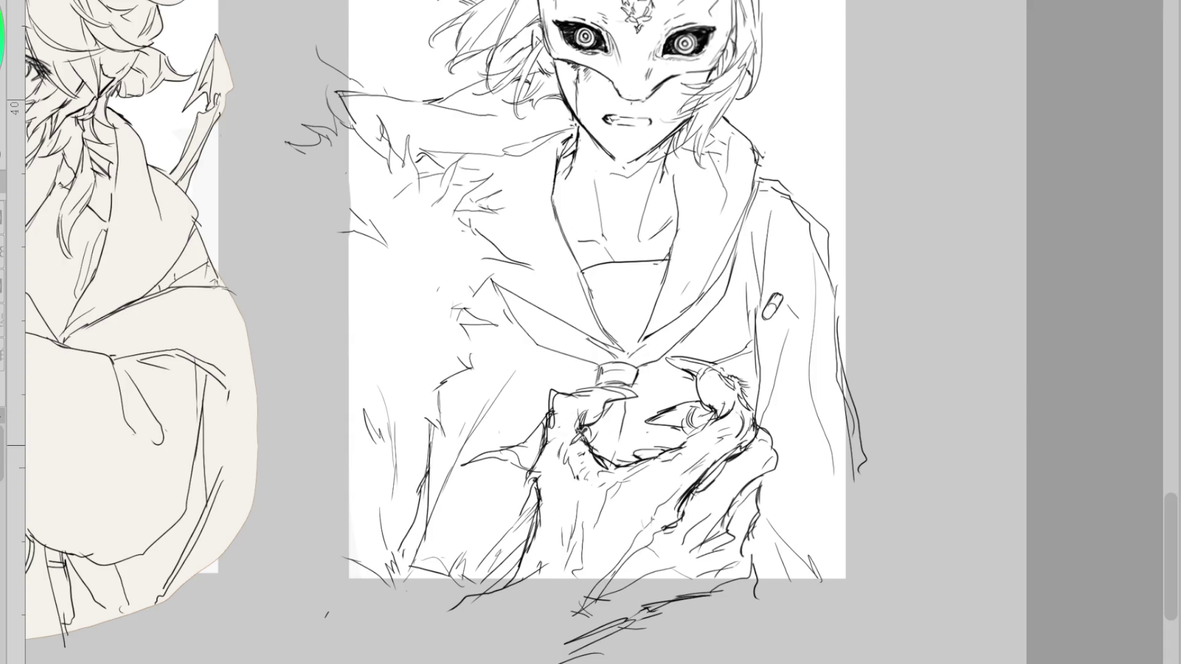
left_click_drag(577, 419, 584, 453)
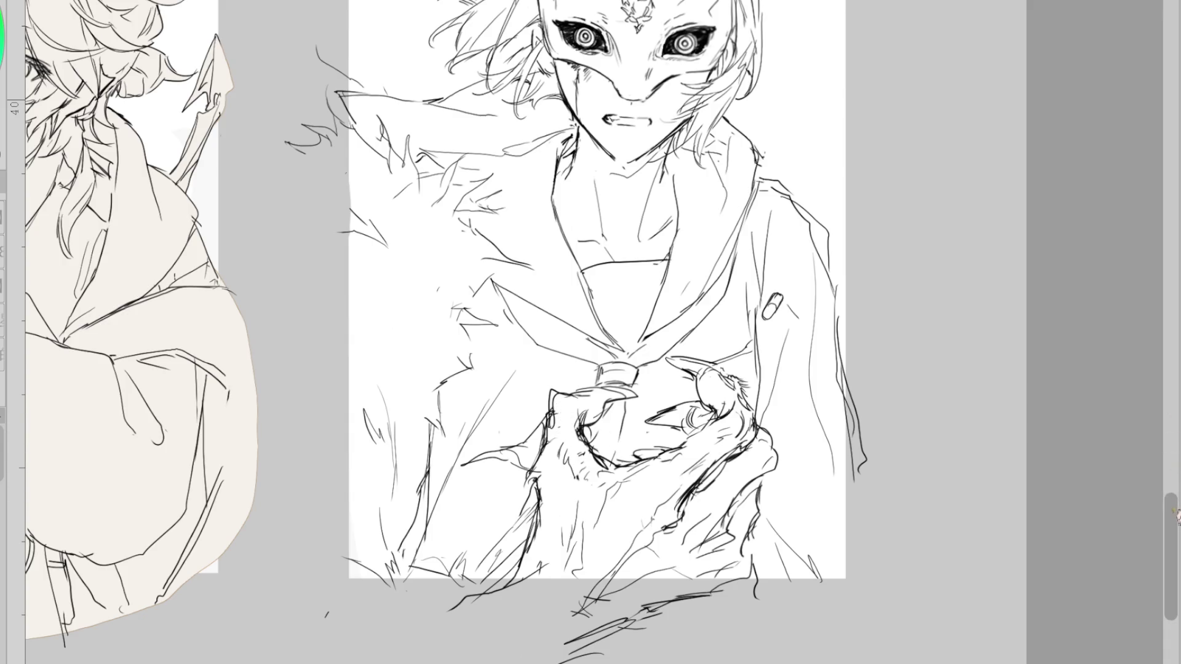
scroll(1171, 554, "up", 2)
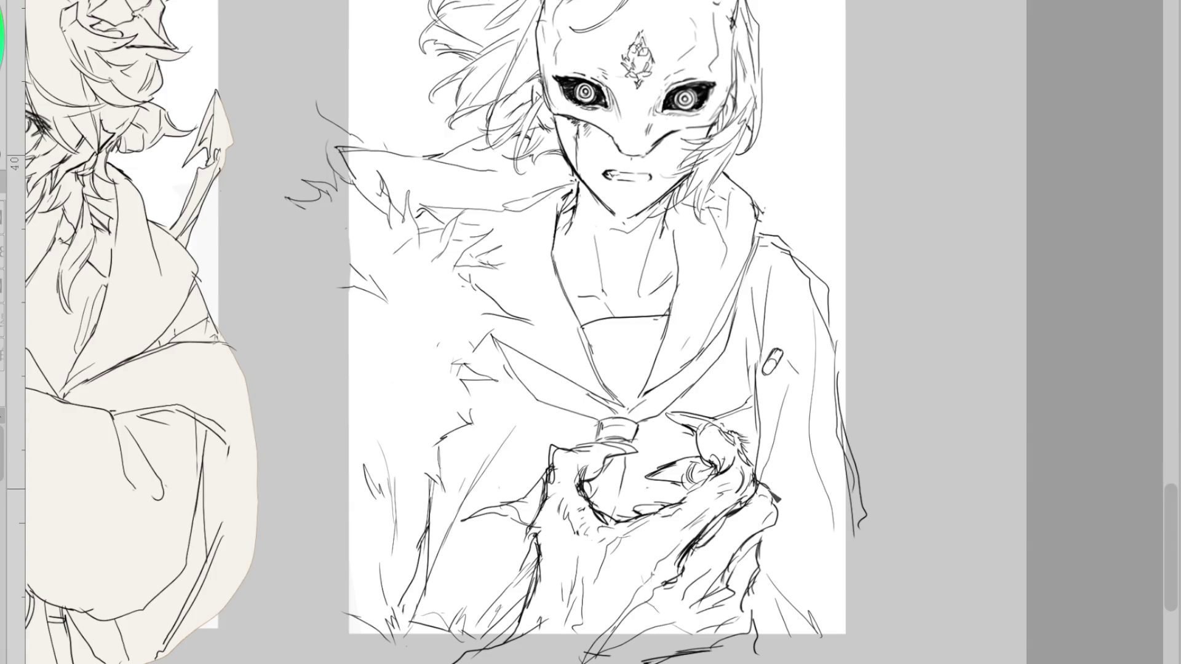
- Add small ink strokes to the hand, beside the mask's nose and beside the left hair
left_click_drag(767, 489, 746, 510)
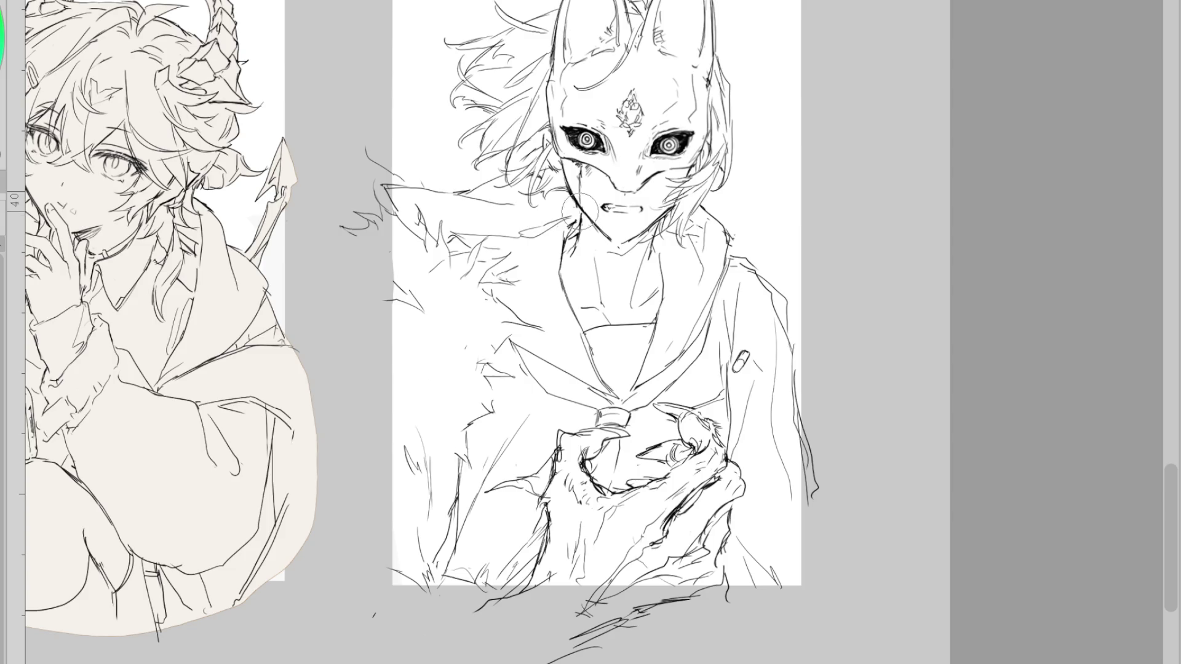
left_click_drag(639, 180, 645, 190)
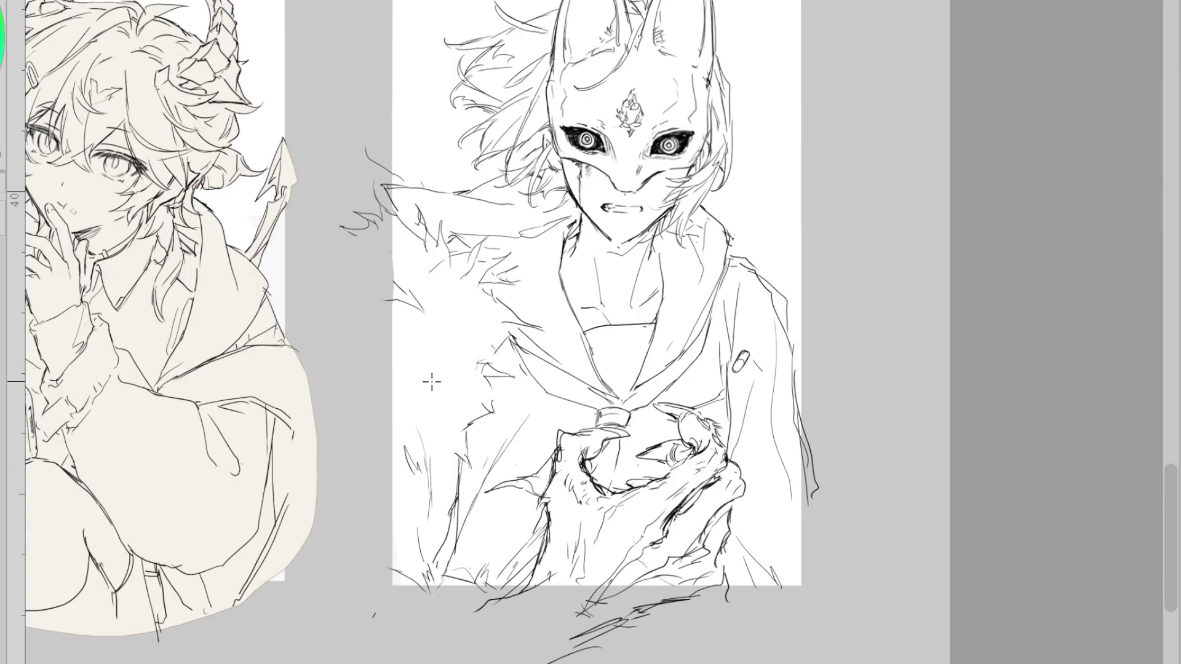
mouse_move(418, 149)
left_mouse_down()
mouse_move(421, 182)
mouse_move(431, 174)
left_mouse_up()
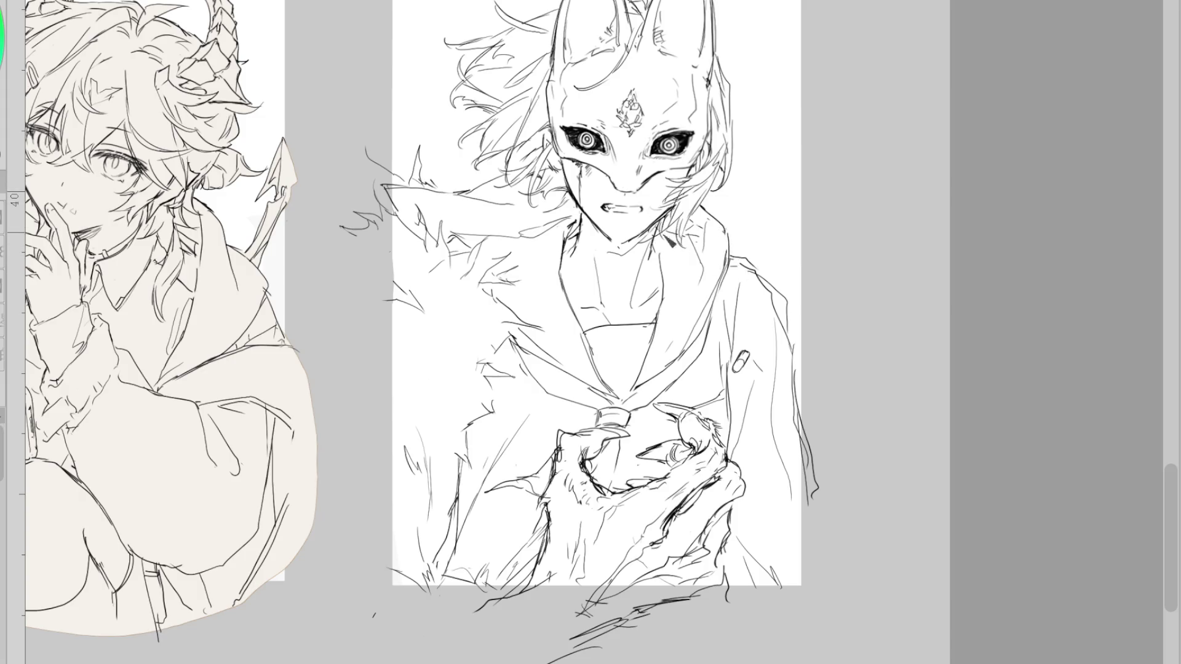
- Draw the collar's right shoulder line and start outlining the figure's left and bottom edges
left_click_drag(680, 252, 757, 274)
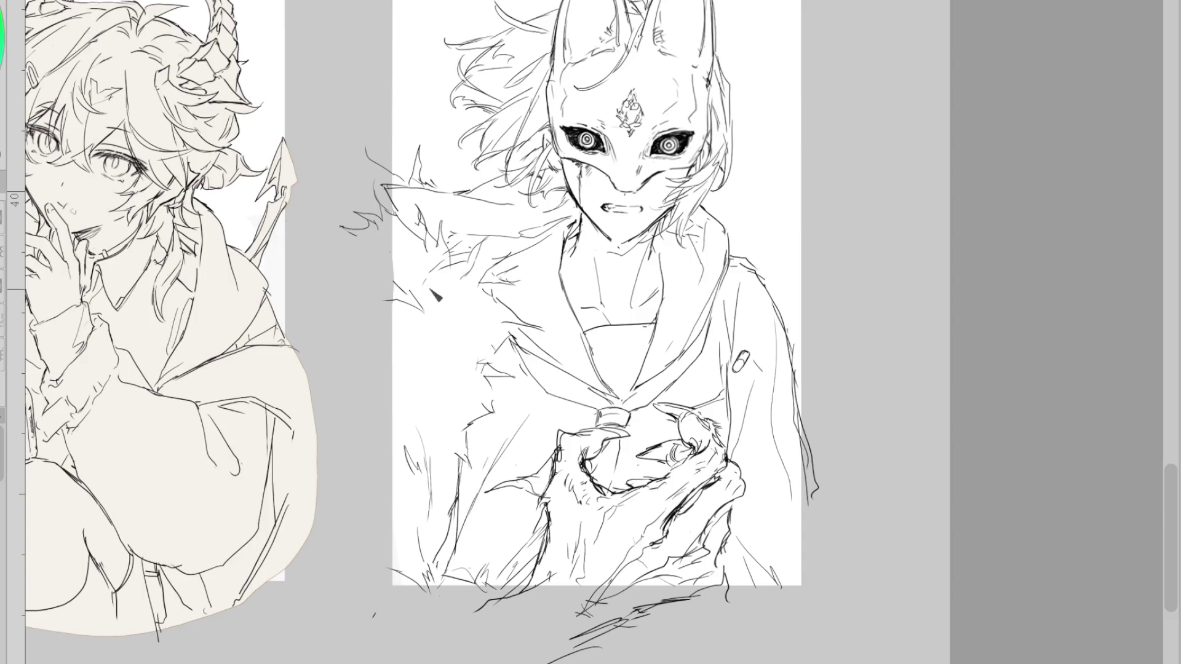
mouse_move(371, 245)
left_mouse_down()
mouse_move(391, 595)
mouse_move(621, 622)
left_mouse_up()
mouse_move(380, 370)
left_mouse_down()
mouse_move(615, 620)
mouse_move(719, 621)
mouse_move(827, 578)
mouse_move(794, 401)
left_mouse_up()
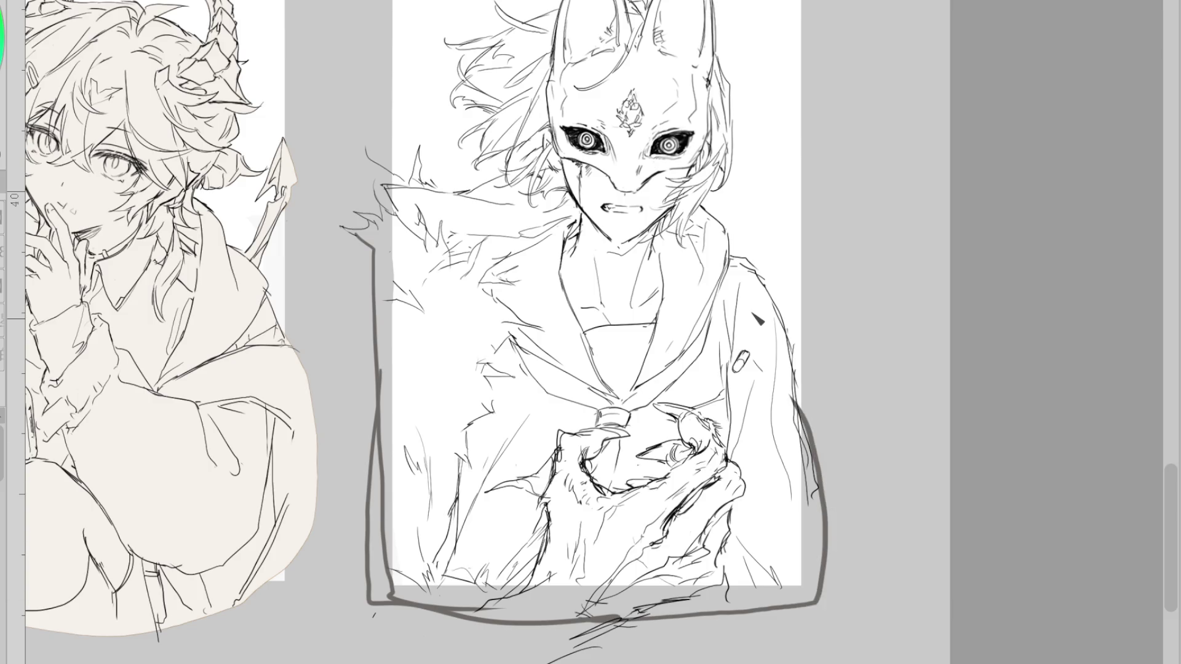
- Lasso-fill the masked figure in beige, undoing paint that spilled outside the fur
mouse_move(1171, 458)
left_mouse_down()
mouse_move(1168, 447)
mouse_move(1079, 438)
left_mouse_up()
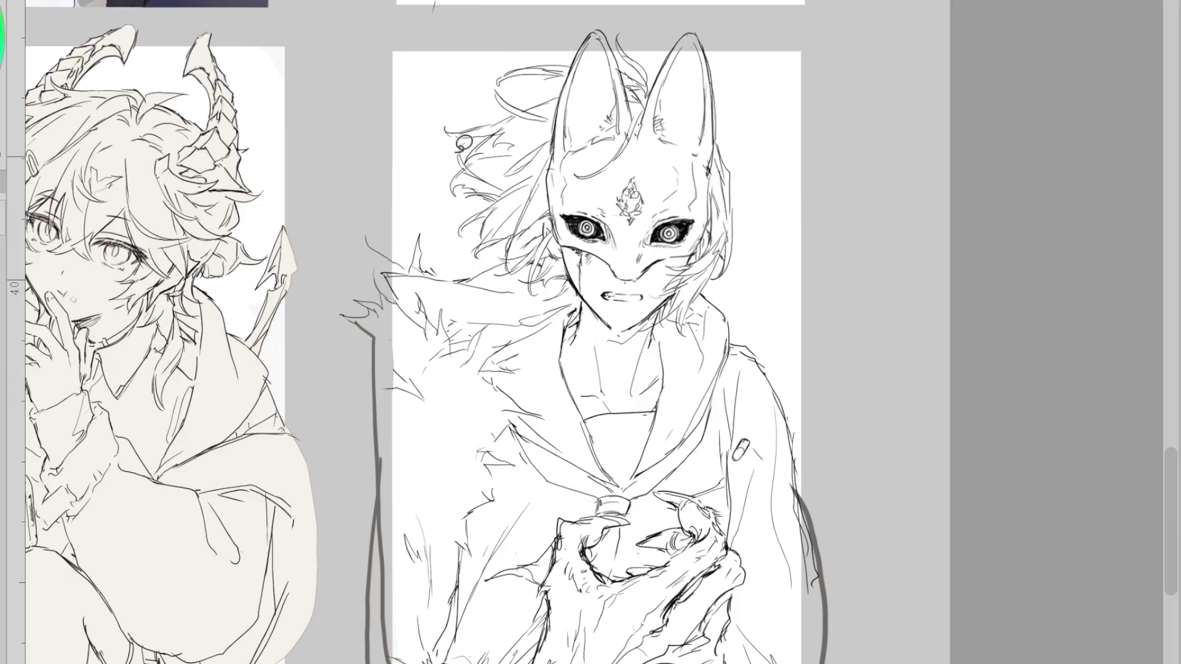
mouse_move(443, 94)
left_mouse_down()
mouse_move(329, 403)
mouse_move(351, 652)
mouse_move(818, 123)
mouse_move(442, 71)
left_mouse_up()
scroll(351, 652, "down", 1)
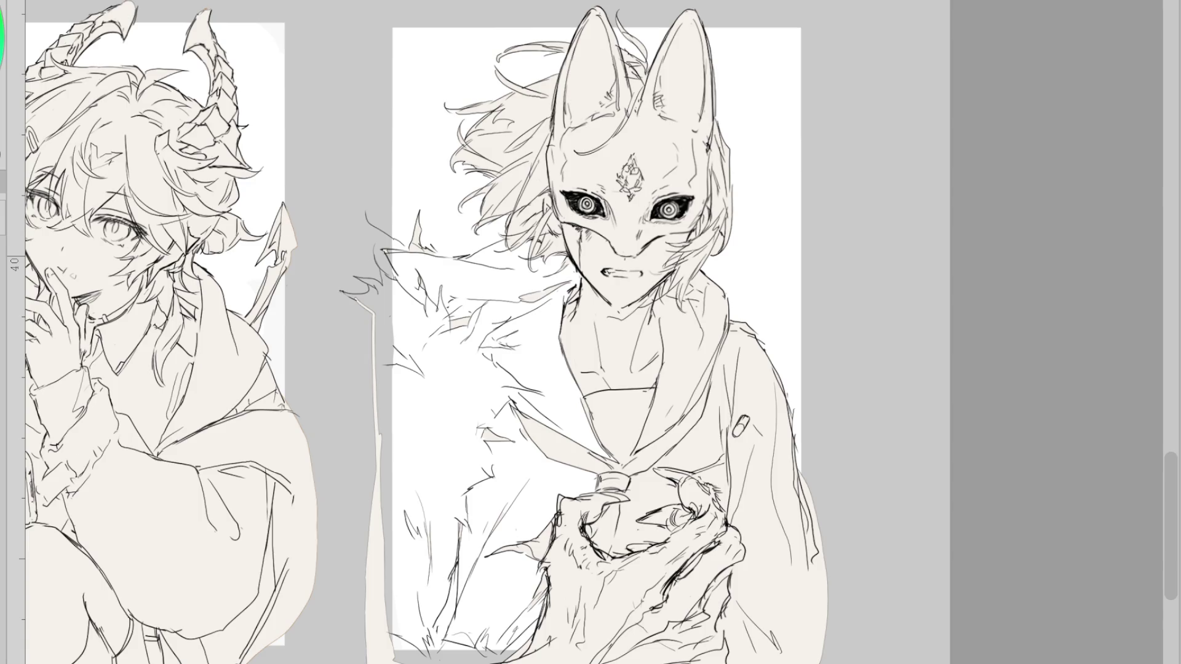
mouse_move(418, 241)
left_mouse_down()
mouse_move(376, 288)
mouse_move(387, 295)
left_mouse_up()
key("ctrl+z")
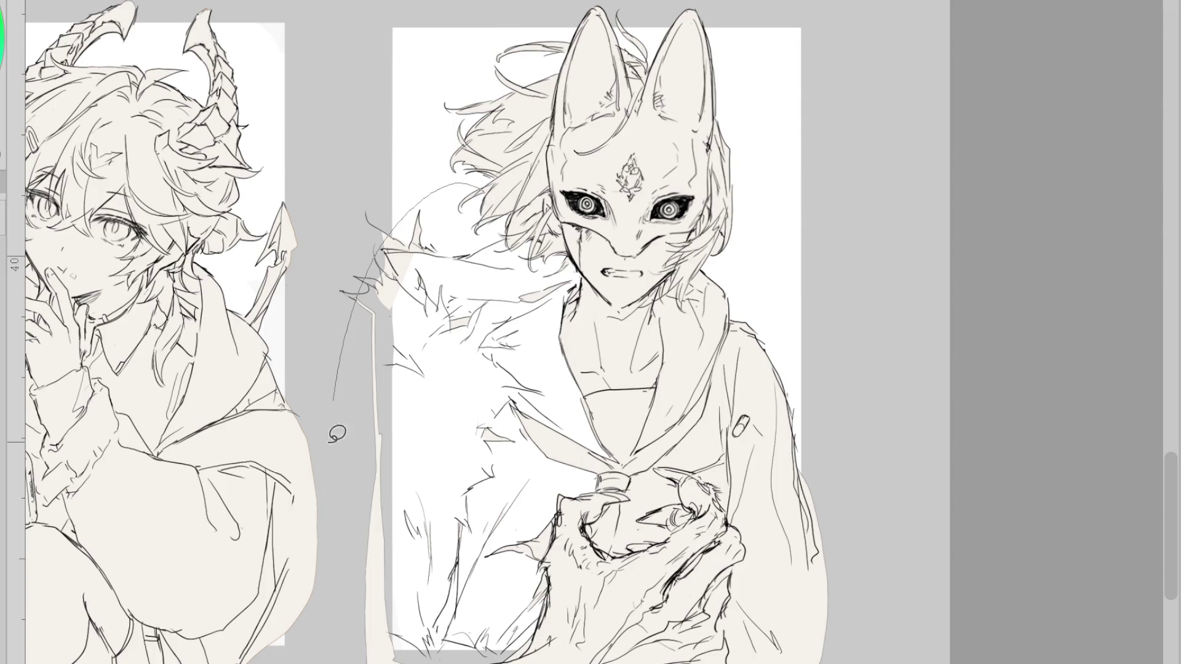
- Fill the remaining fur gaps left of the neck and below with beige
scroll(337, 427, "down", 1)
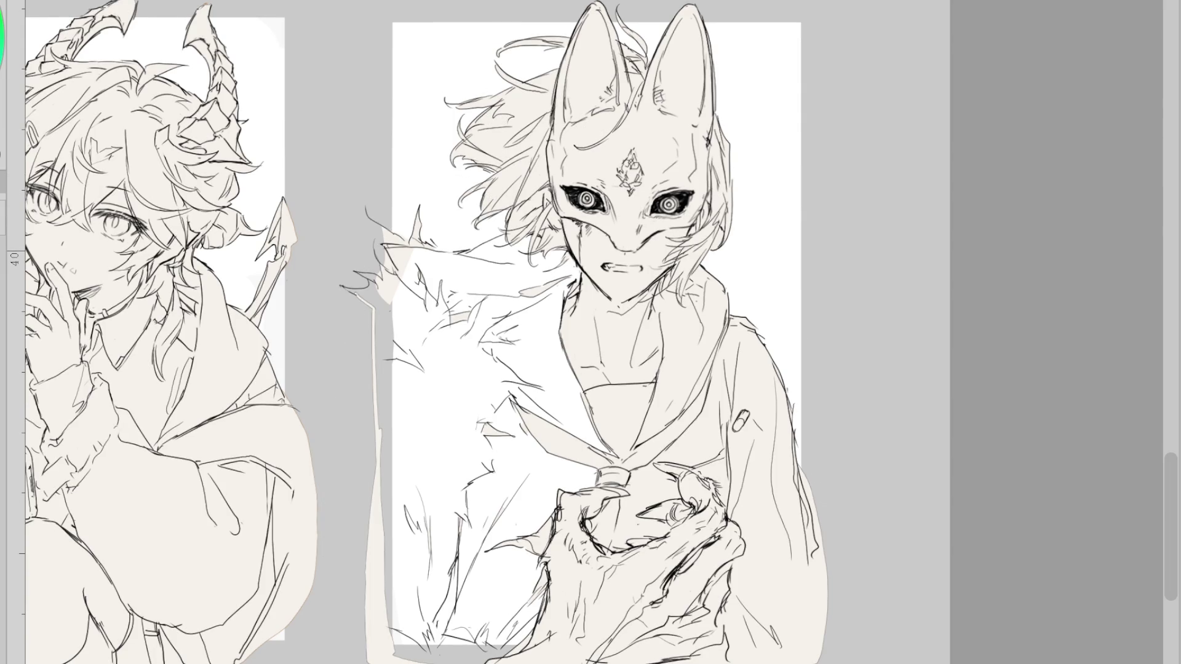
left_click(512, 341)
left_click(541, 273)
left_click(458, 342)
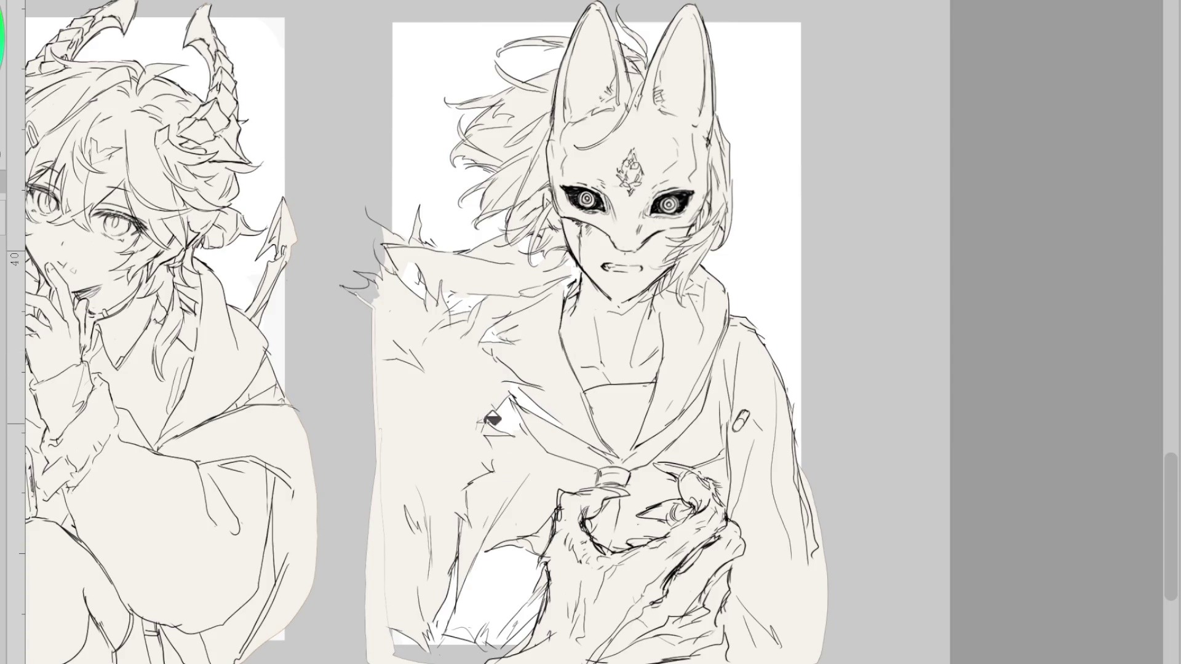
left_click(499, 611)
mouse_move(369, 233)
left_mouse_down()
mouse_move(375, 615)
mouse_move(467, 658)
left_mouse_up()
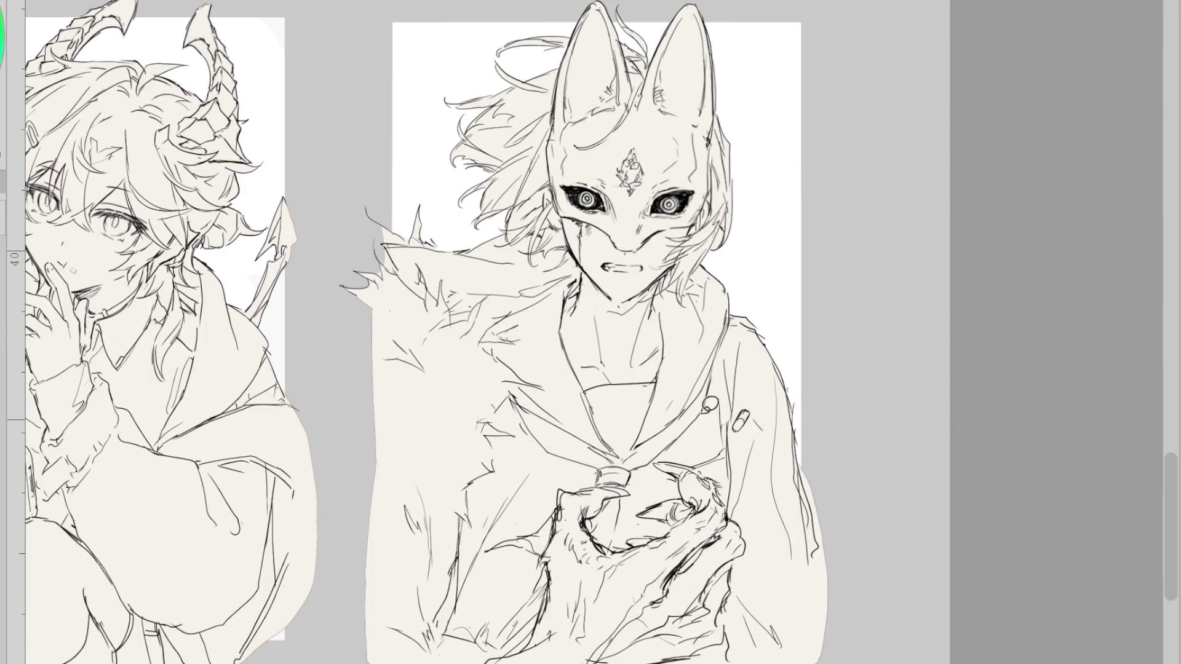
scroll(656, 78, "up", 2)
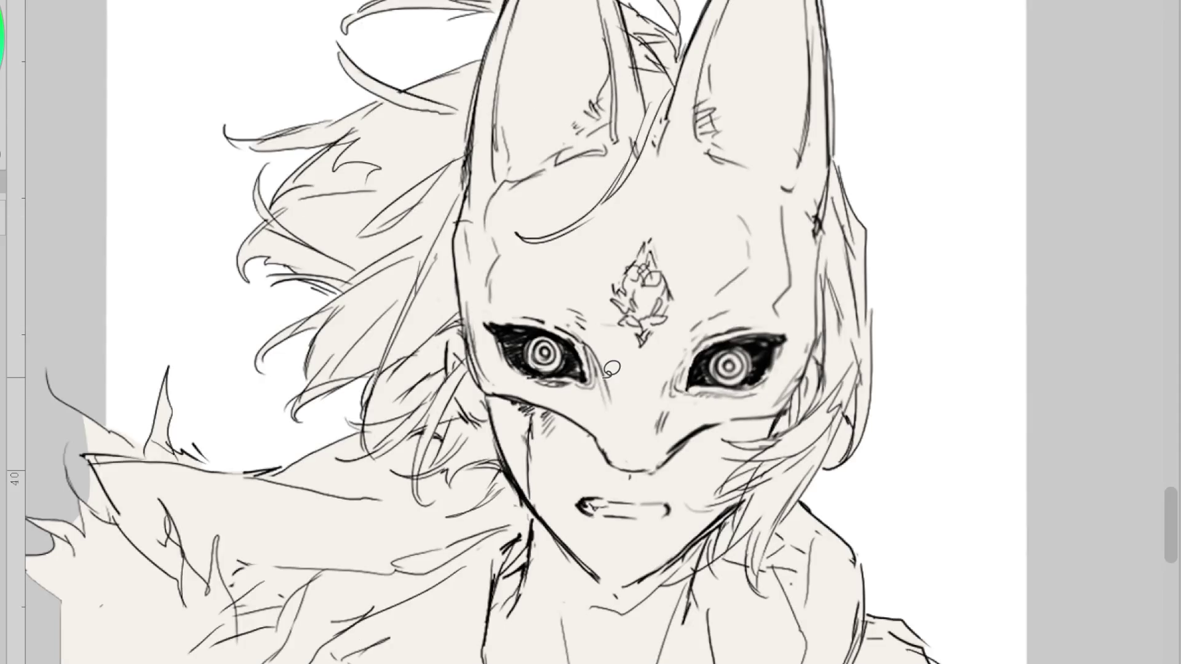
scroll(611, 369, "down", 1)
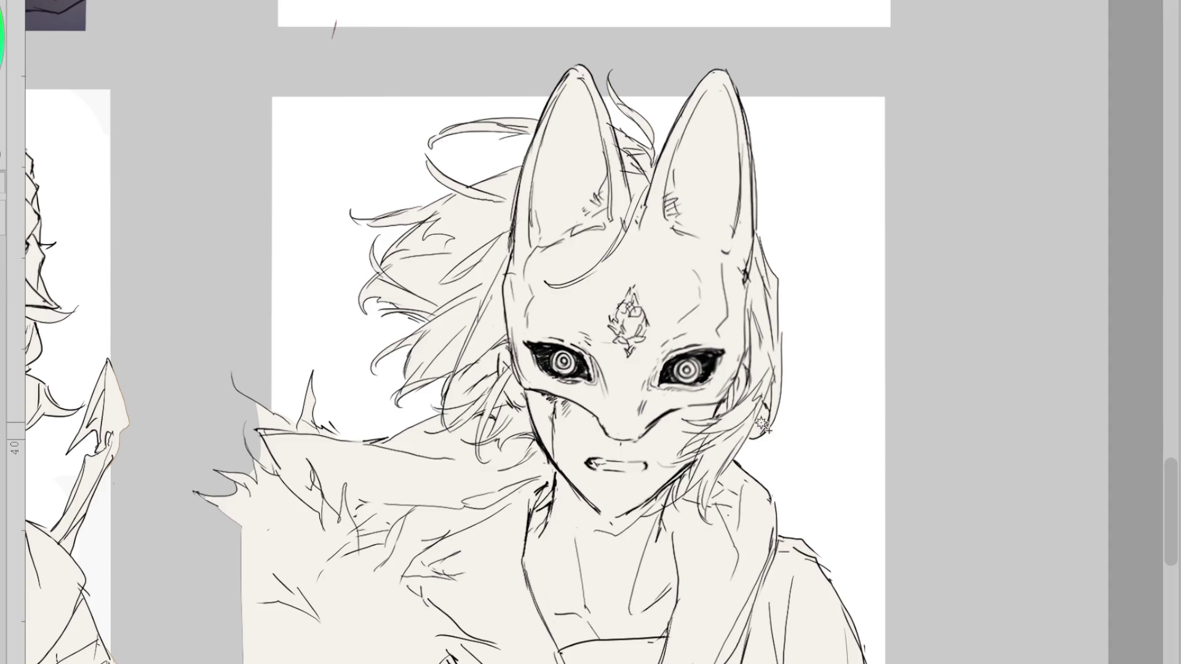
left_click(762, 424)
left_click(539, 478)
left_click(498, 413)
scroll(446, 308, "up", 2)
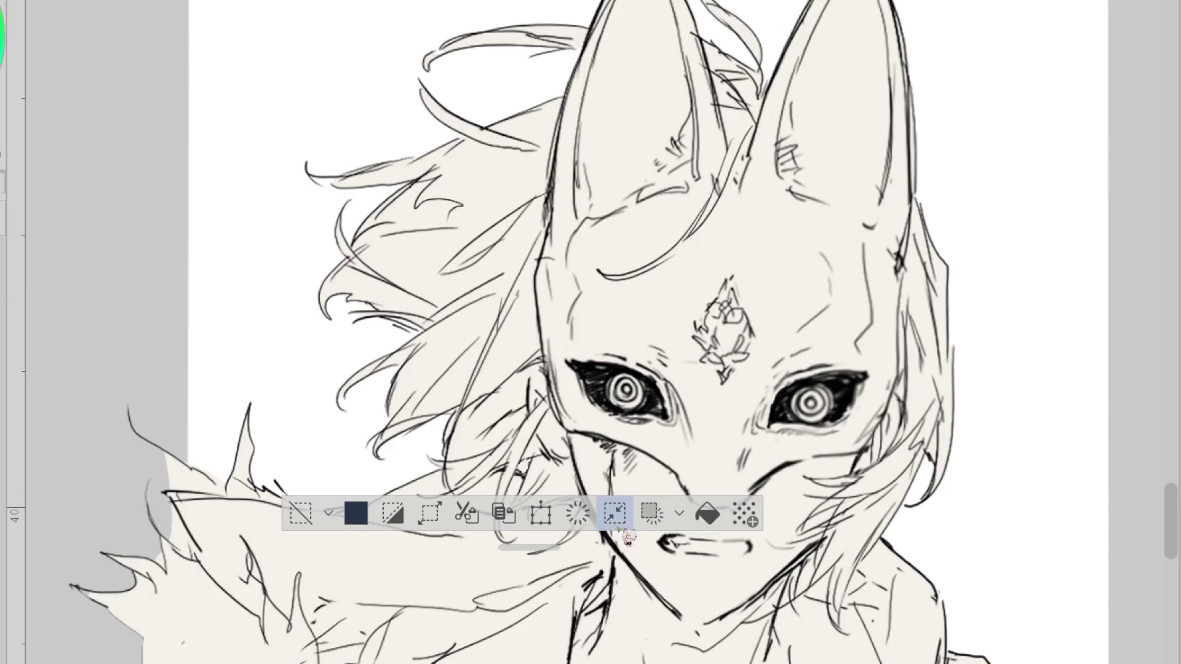
left_click(306, 509)
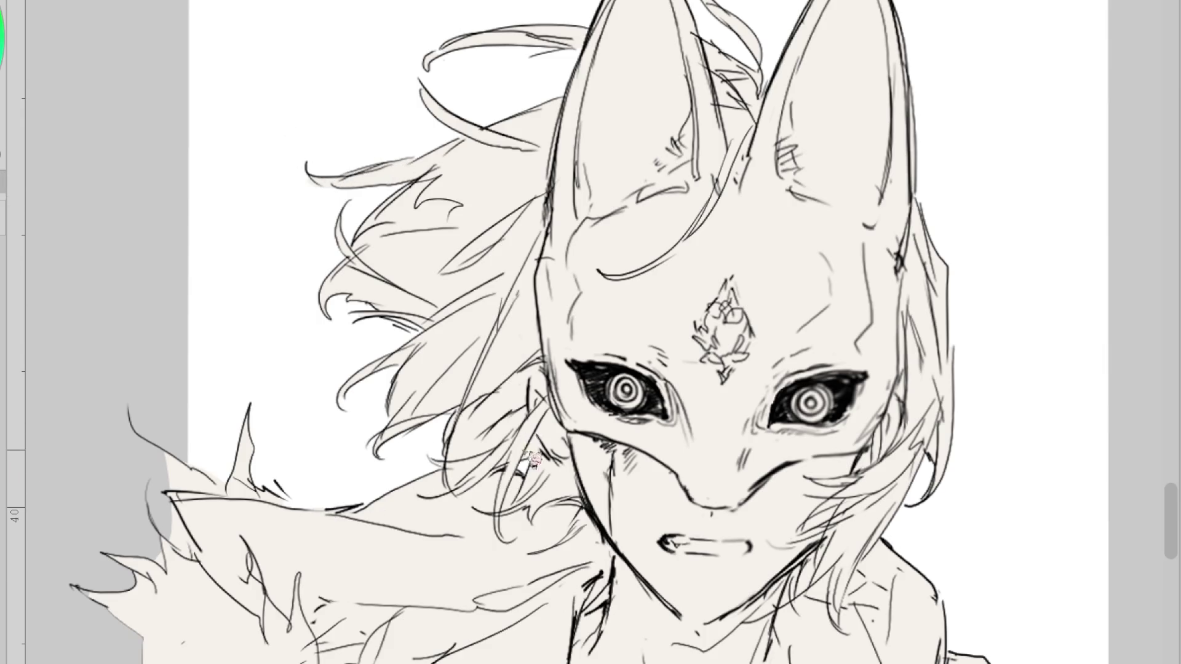
scroll(529, 452, "down", 2)
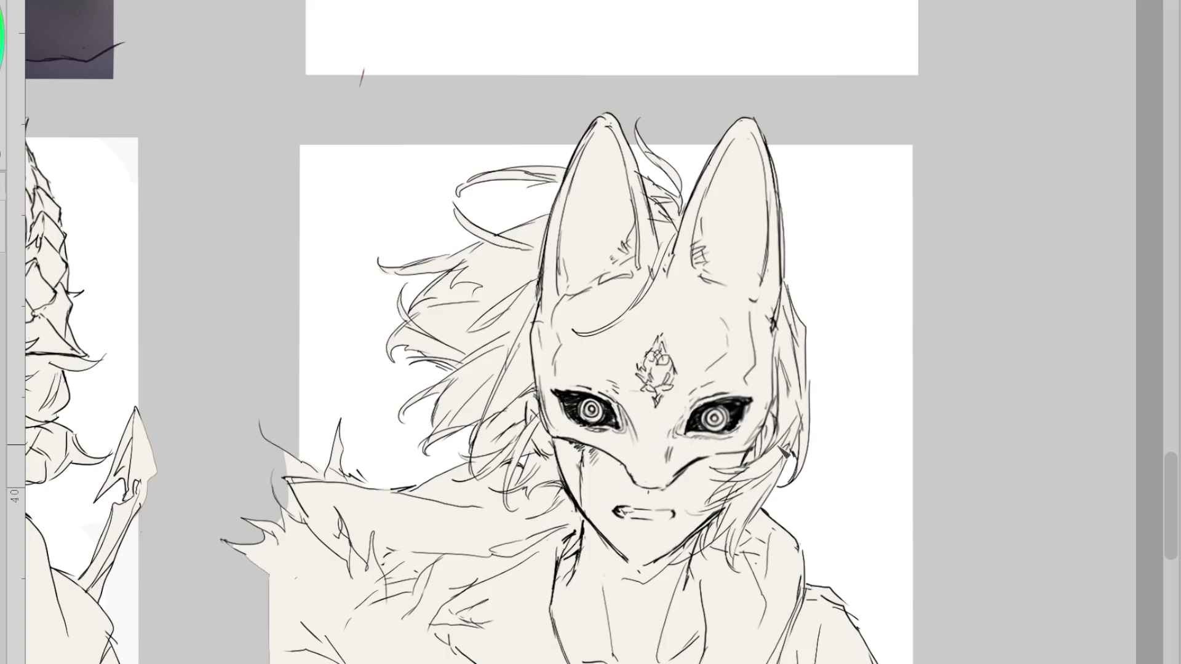
scroll(784, 452, "up", 5)
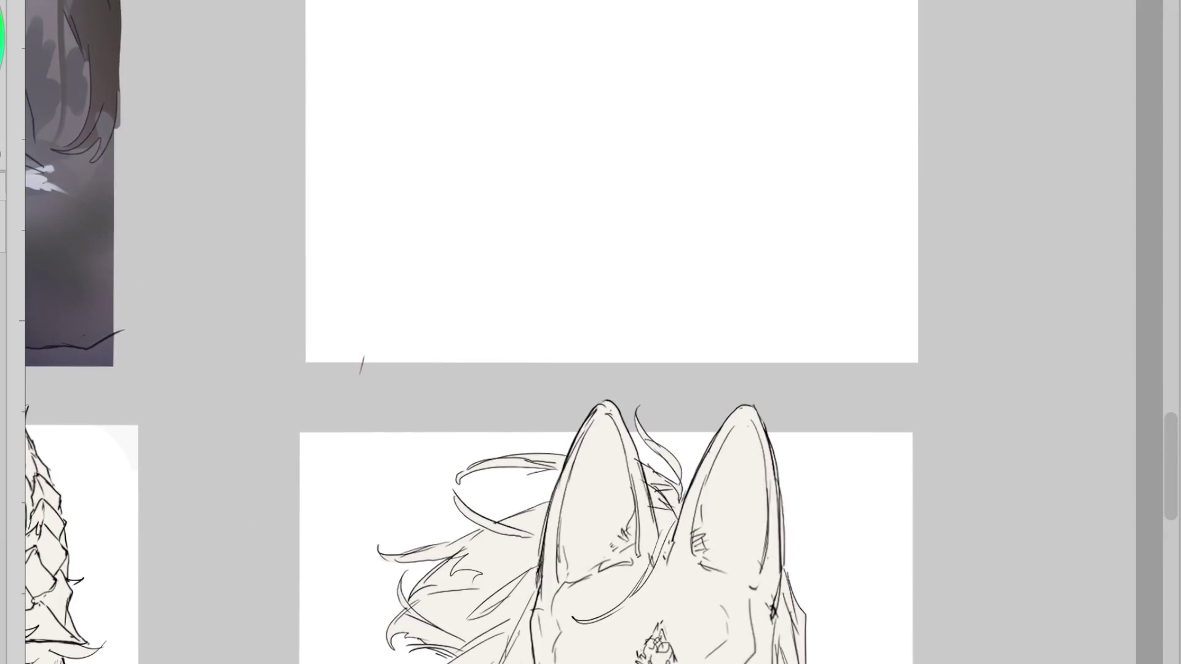
scroll(784, 452, "down", 2)
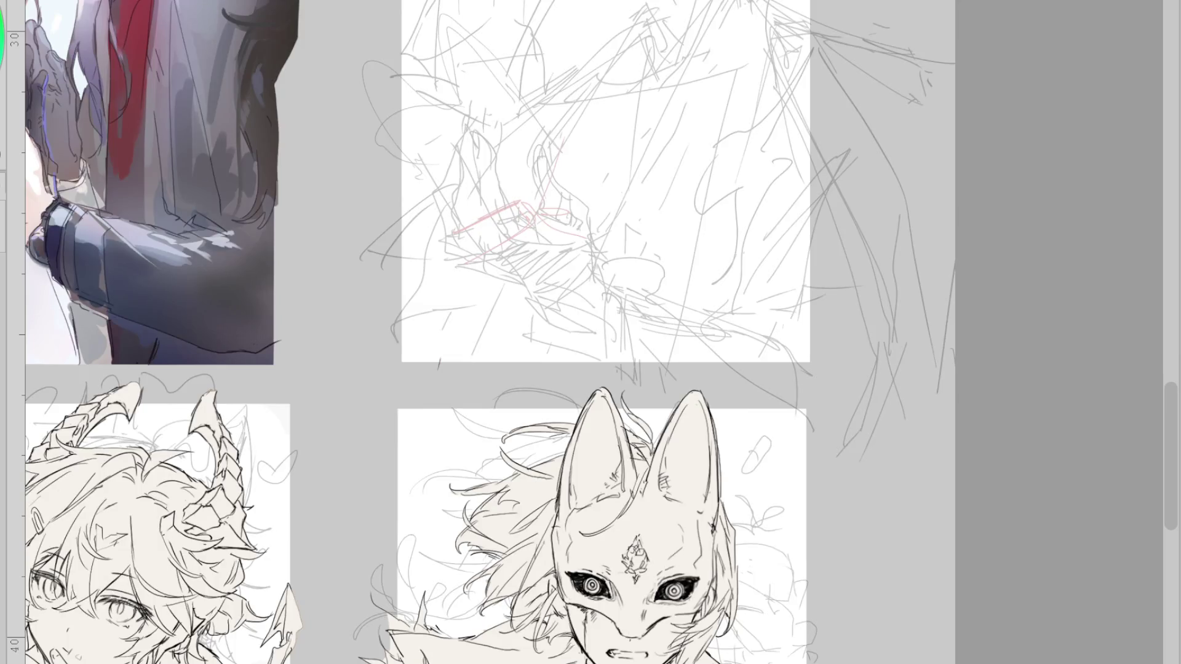
scroll(590, 332, "up", 3)
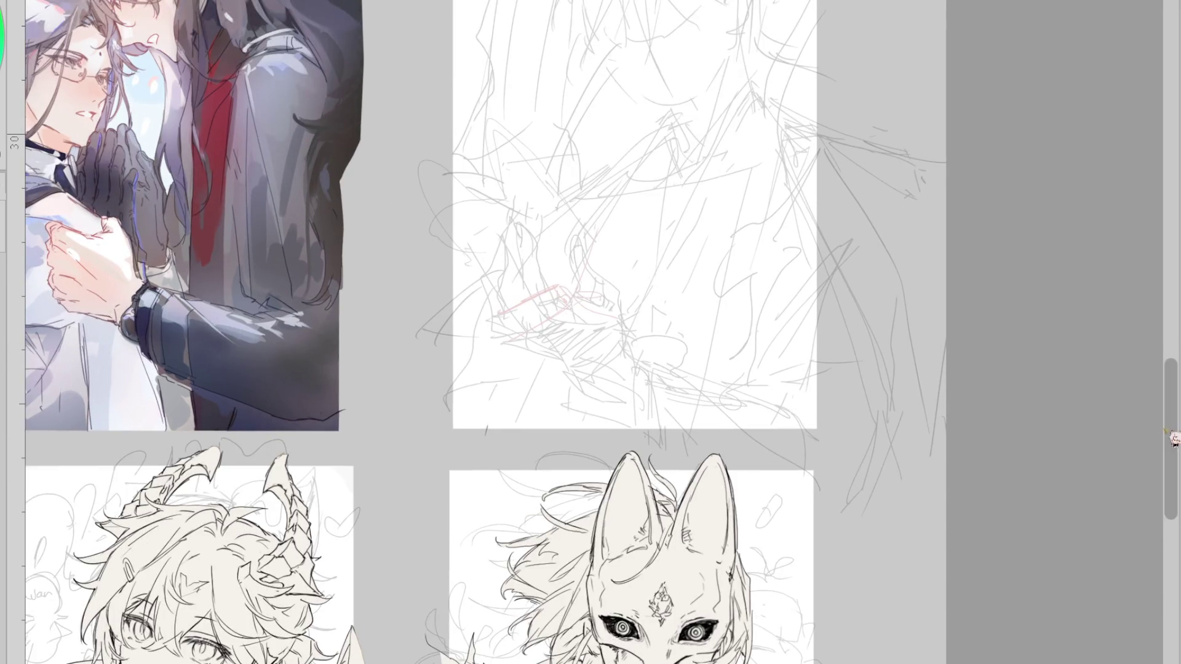
left_click_drag(1171, 438, 1173, 391)
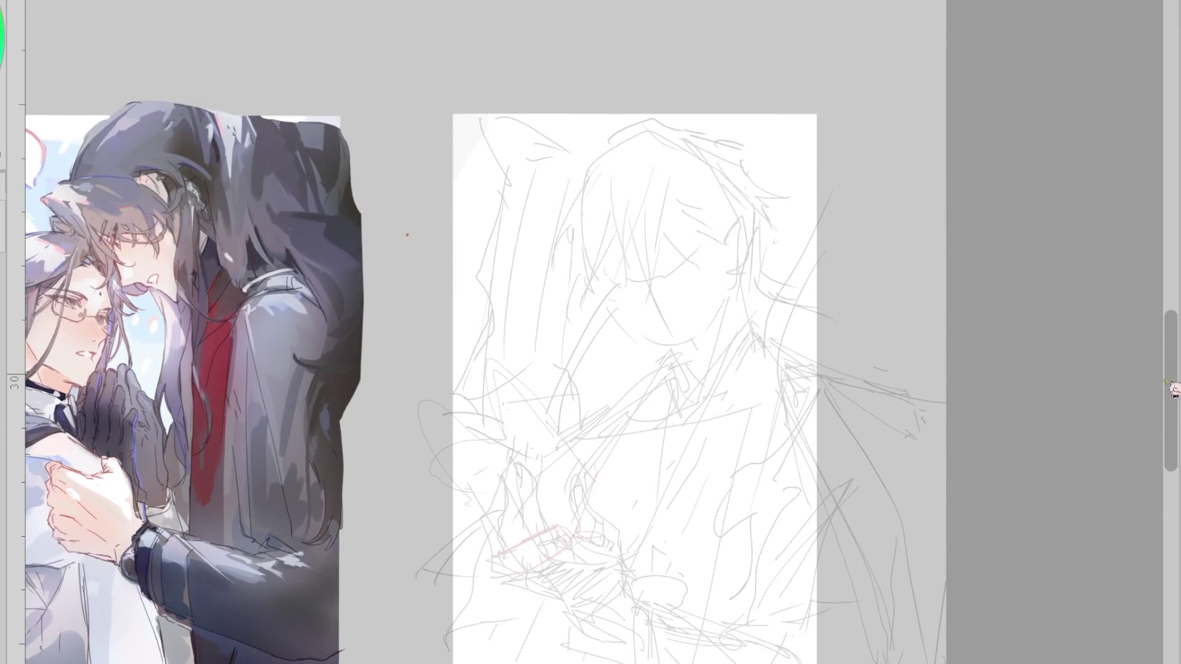
scroll(885, 316, "up", 1)
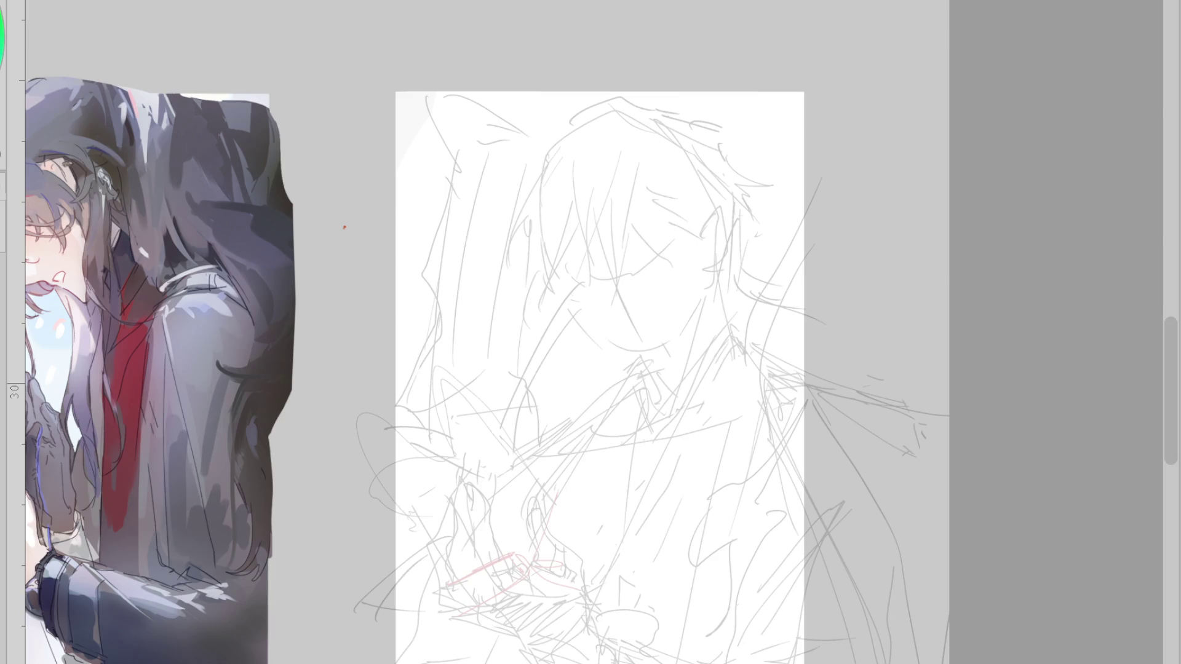
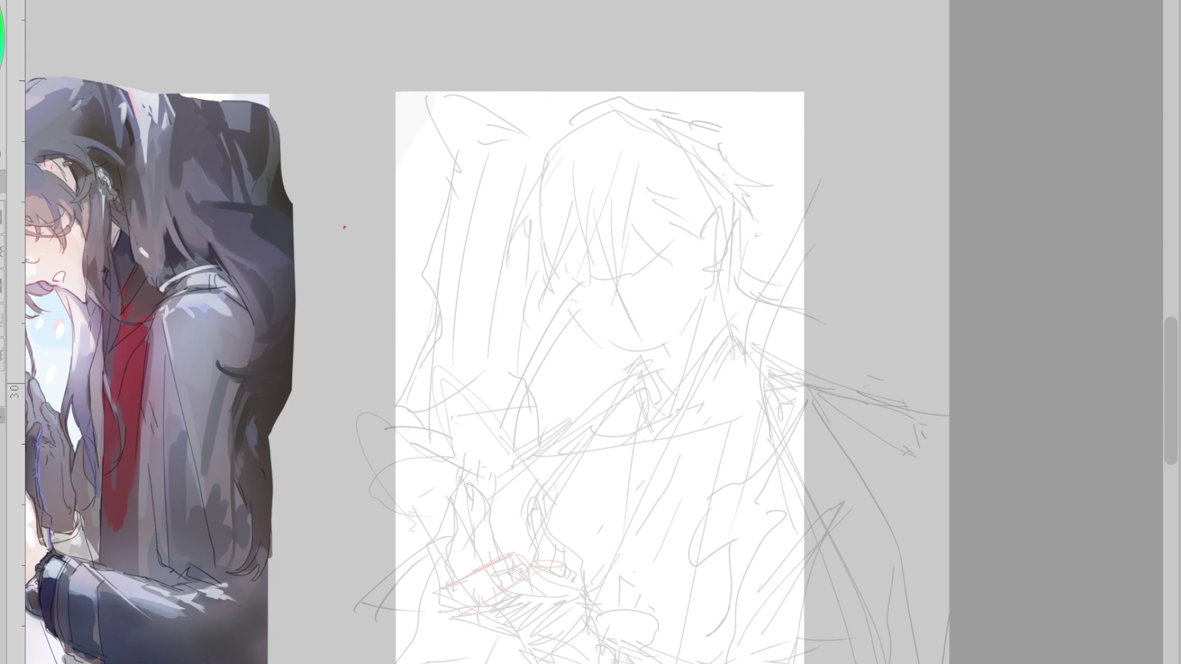
- Ink the line along the face's left side, redrawing the first rejected stroke
scroll(600, 249, "down", 3)
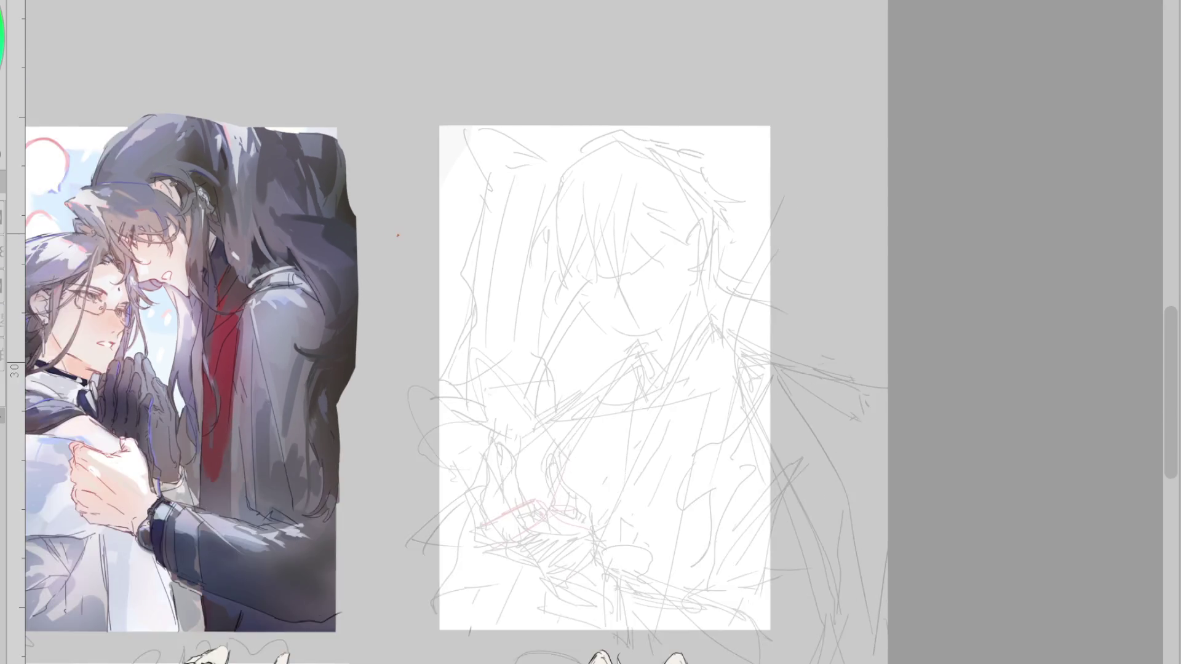
scroll(686, 454, "up", 1)
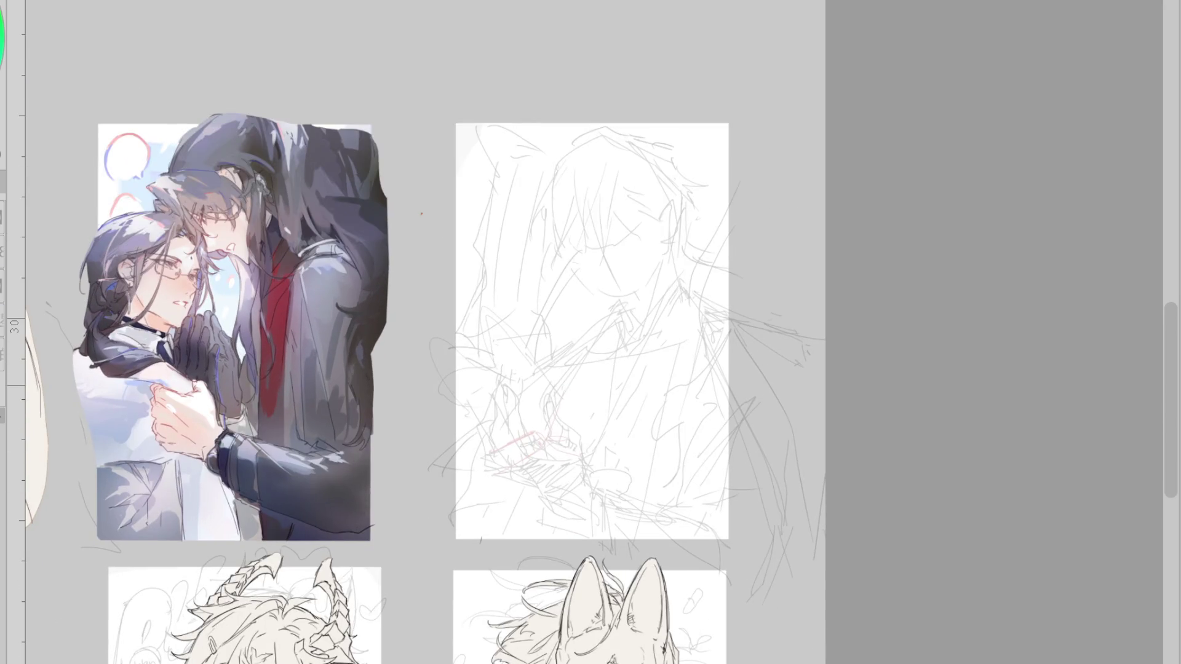
scroll(753, 397, "down", 1)
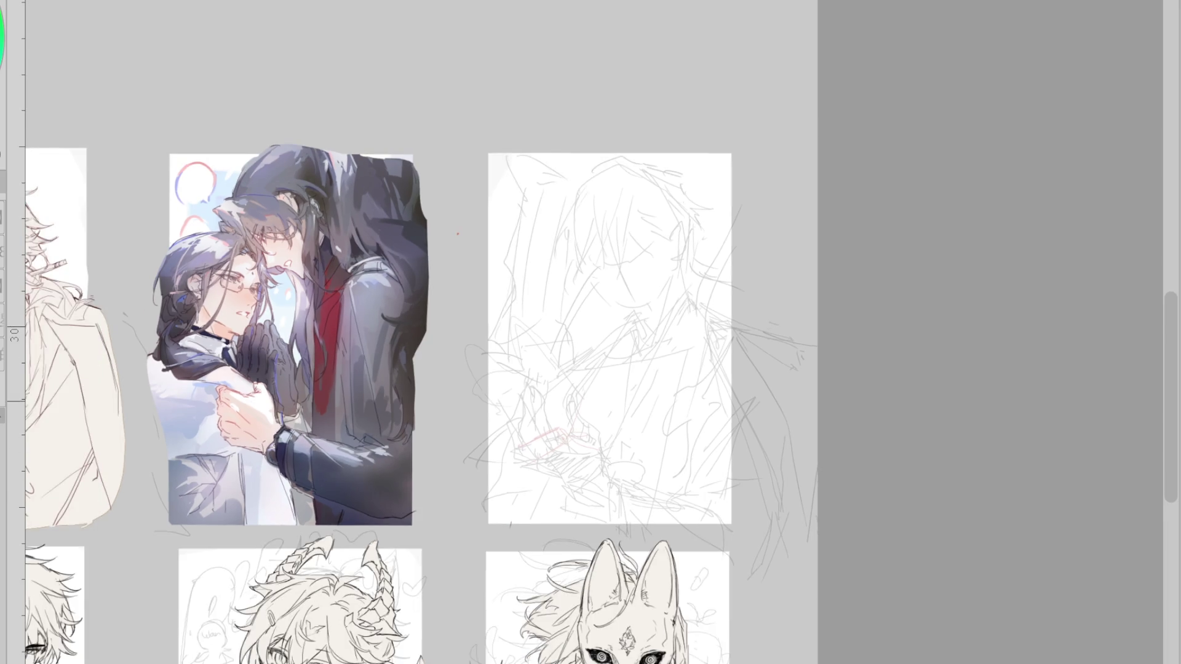
scroll(815, 412, "down", 1)
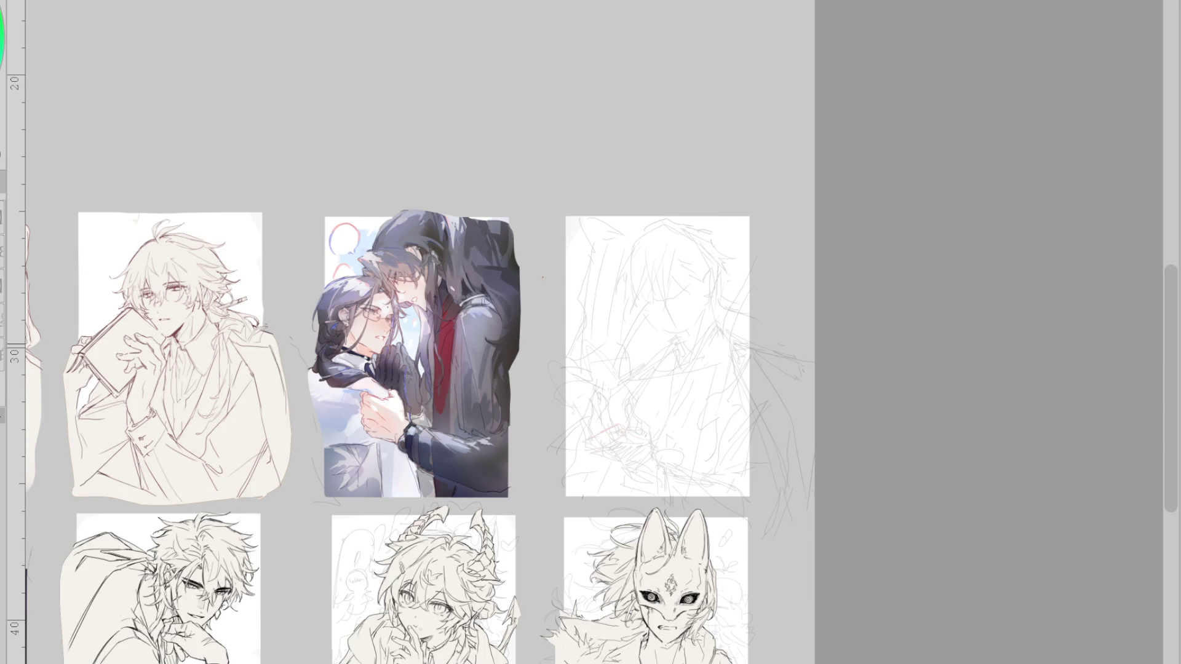
scroll(704, 312, "up", 6)
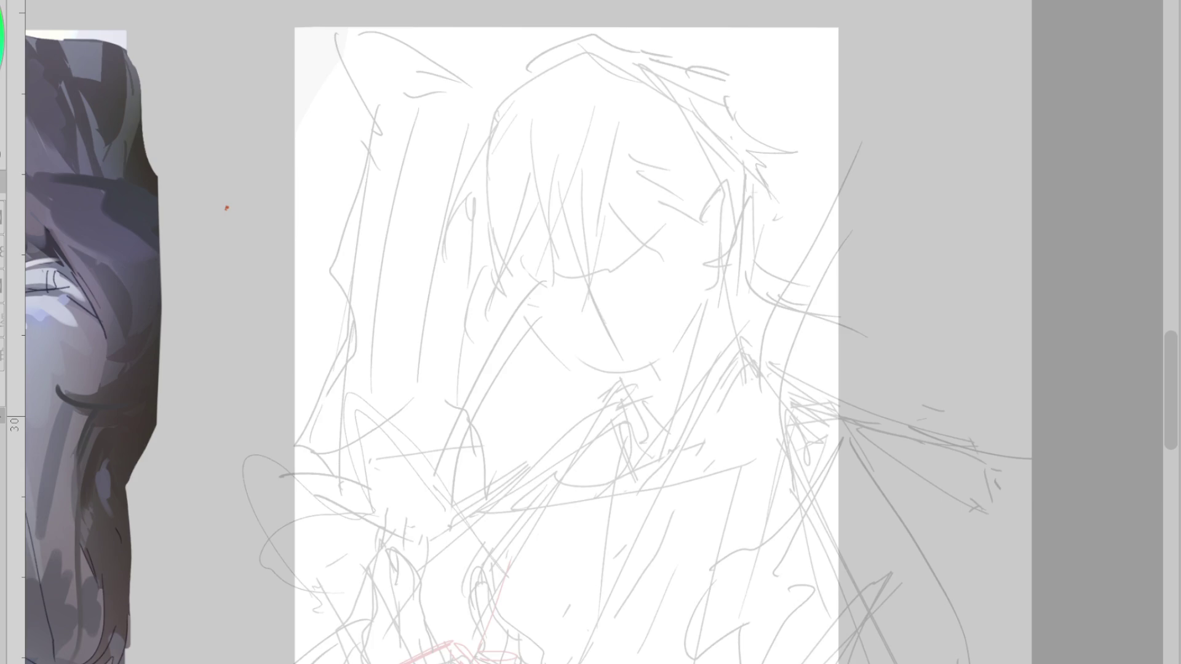
left_click_drag(503, 189, 528, 305)
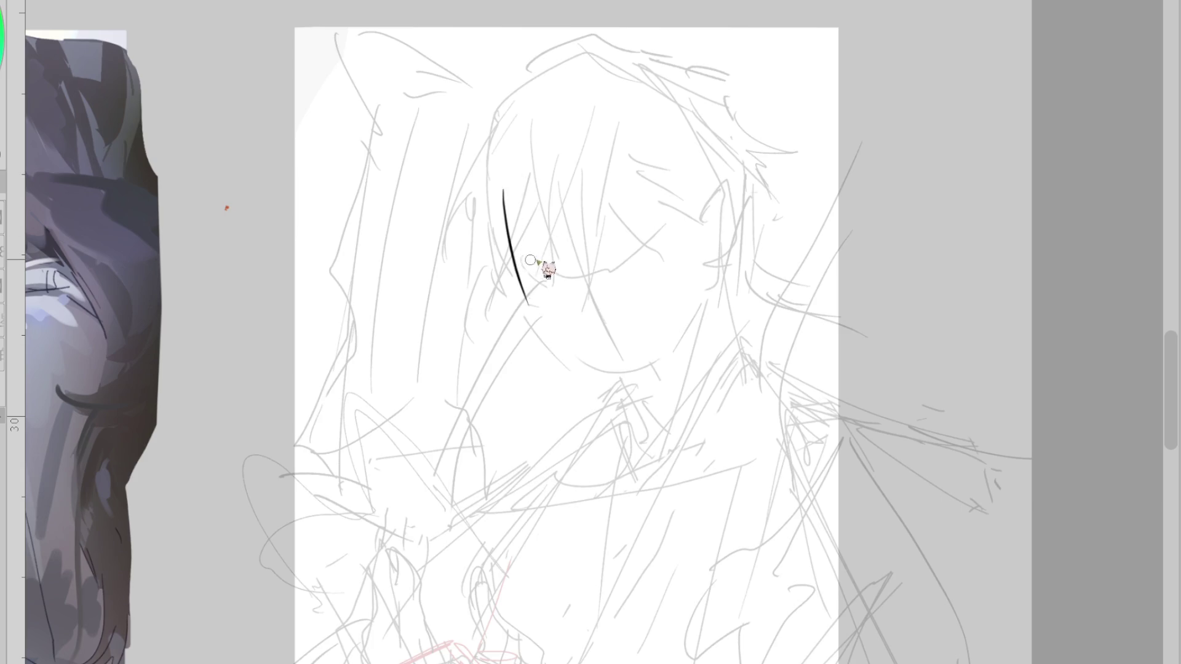
key("ctrl+z")
left_click_drag(497, 181, 505, 246)
- Ink the hair arc over the head, the right head outline and a strand down the face
left_click_drag(492, 165, 618, 55)
left_click_drag(507, 111, 606, 73)
mouse_move(495, 114)
left_mouse_down()
mouse_move(503, 237)
mouse_move(566, 83)
left_mouse_up()
left_click_drag(627, 66, 683, 98)
left_click_drag(725, 144, 726, 188)
left_click_drag(549, 178, 605, 316)
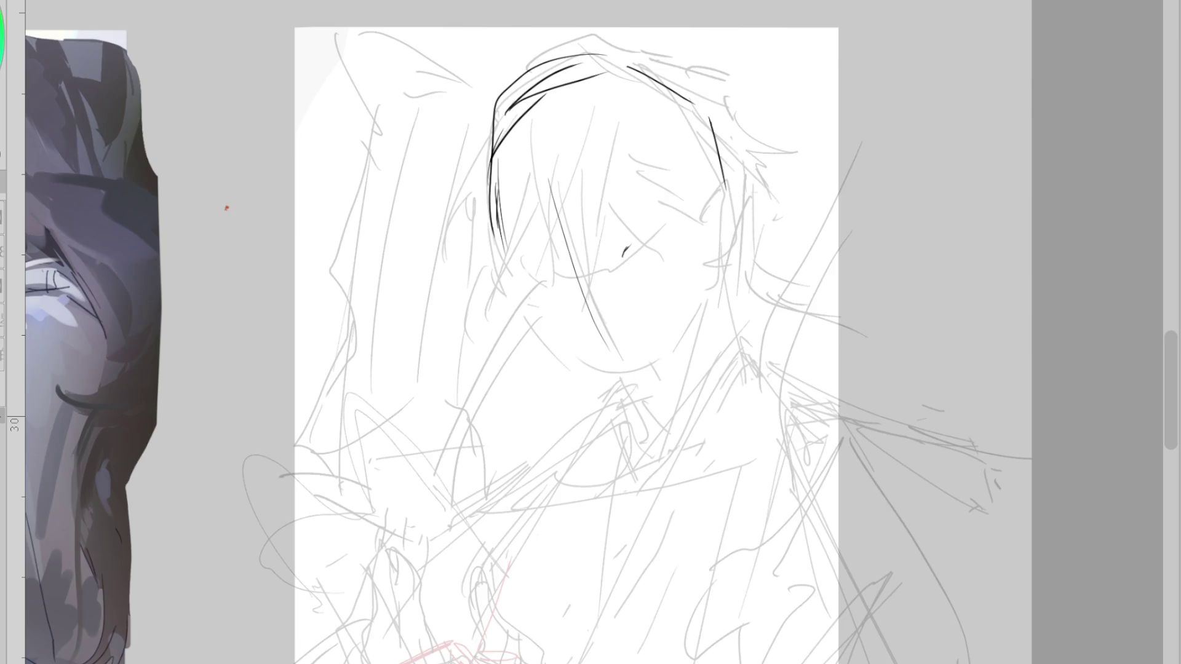
- Thicken the right closed eyelid, mark near the left eye and extend the jawline toward the chin
scroll(650, 203, "up", 1)
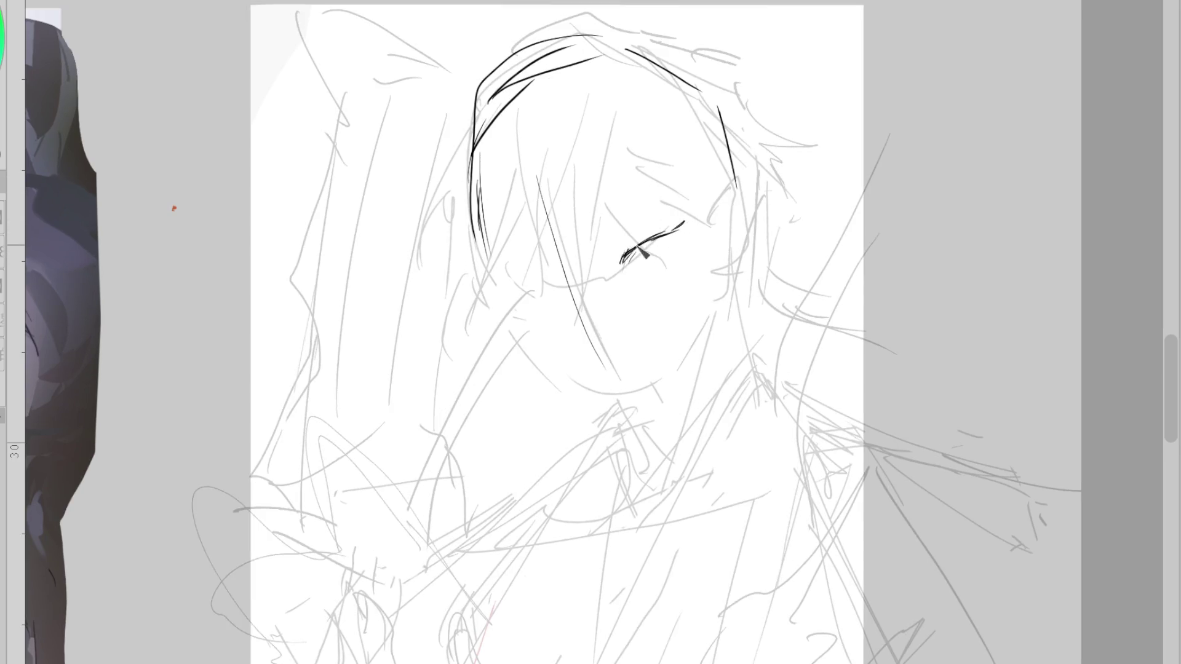
left_click_drag(620, 262, 655, 237)
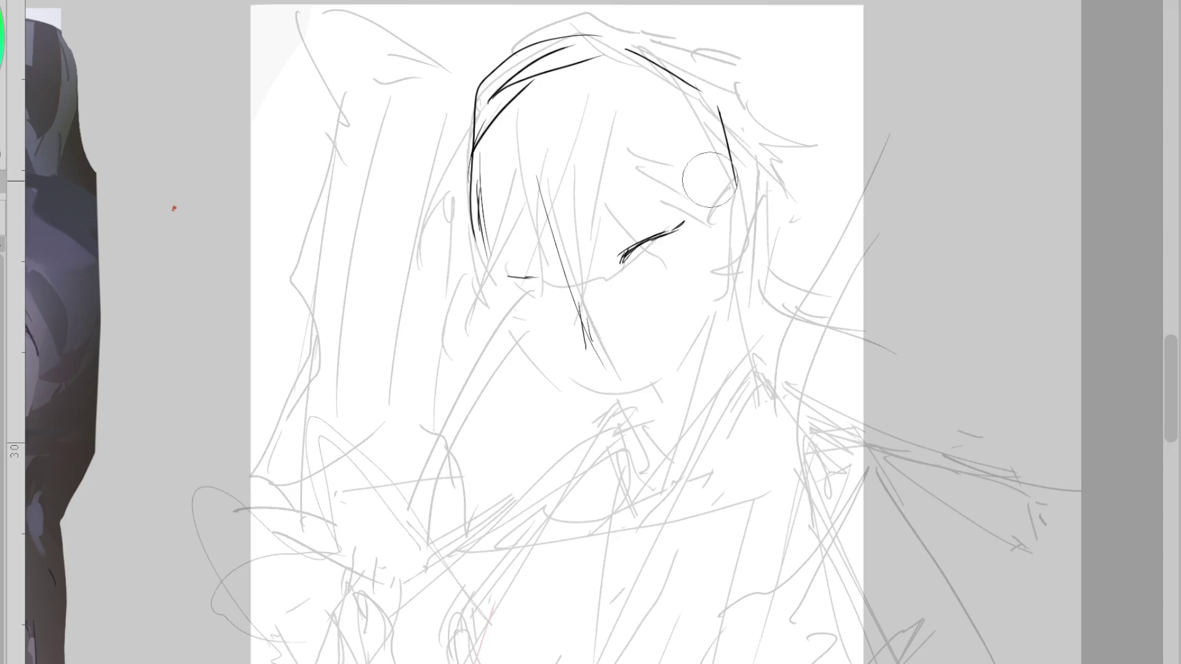
left_click_drag(500, 292, 533, 335)
mouse_move(573, 383)
left_mouse_down()
mouse_move(649, 439)
mouse_move(724, 284)
mouse_move(688, 381)
left_mouse_up()
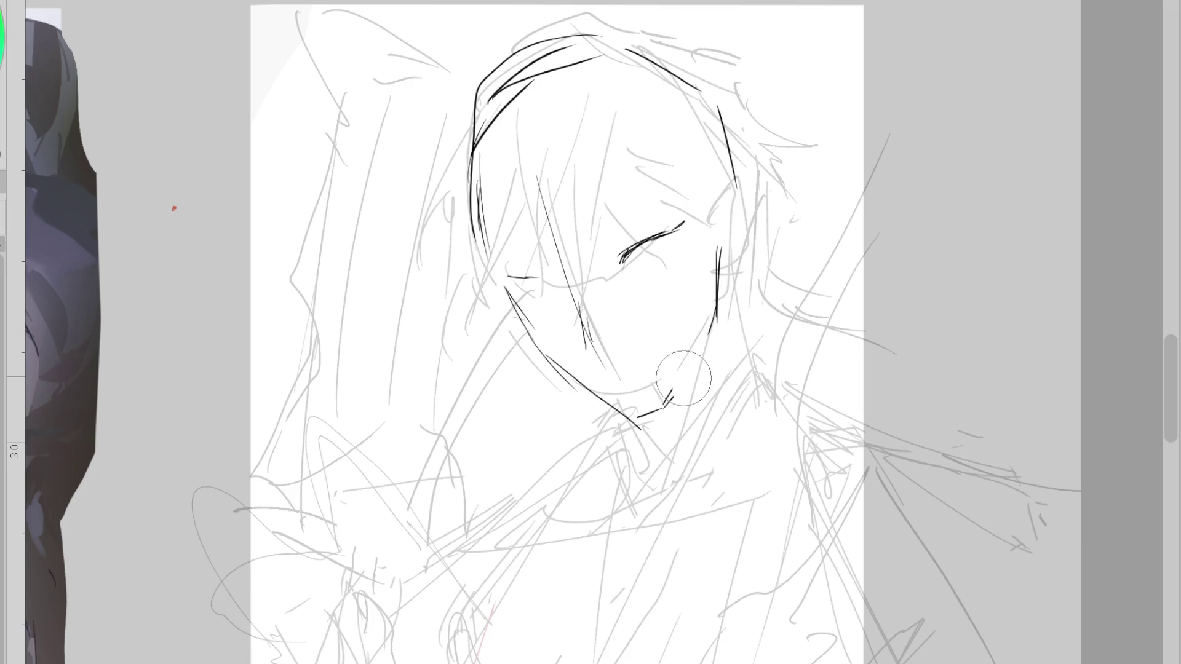
- Try a nose curve and a brow stroke over the left eye, undoing both
scroll(707, 231, "up", 1)
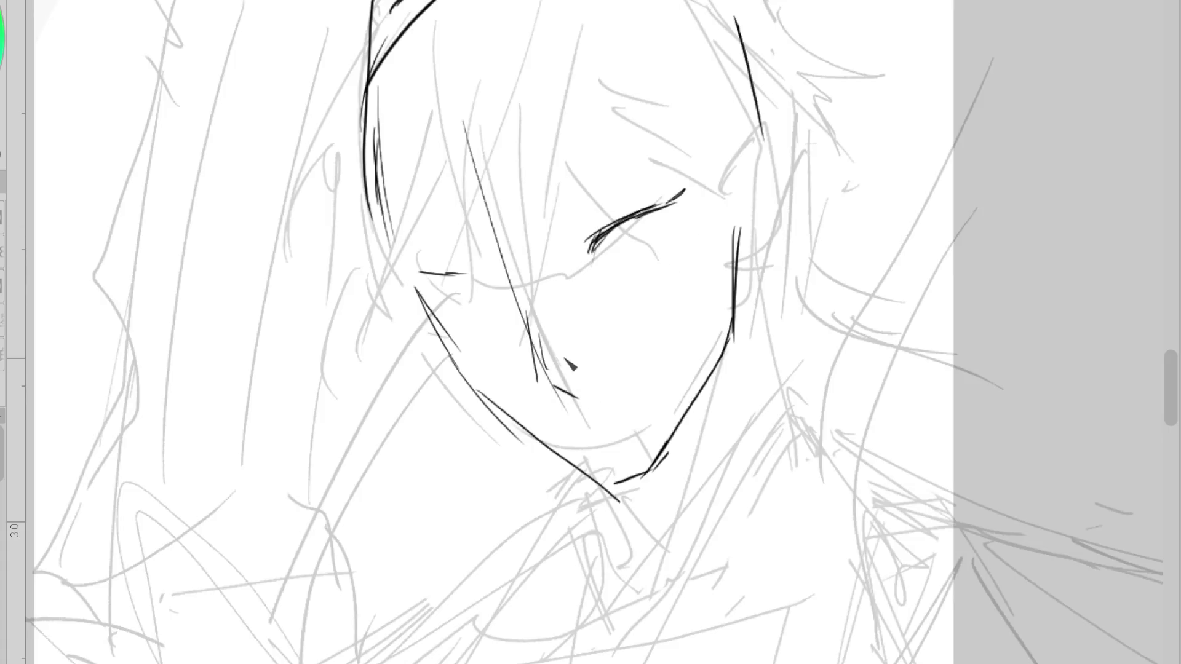
mouse_move(553, 357)
left_mouse_down()
mouse_move(530, 290)
mouse_move(456, 267)
left_mouse_up()
key("ctrl+z")
left_click_drag(541, 308, 430, 257)
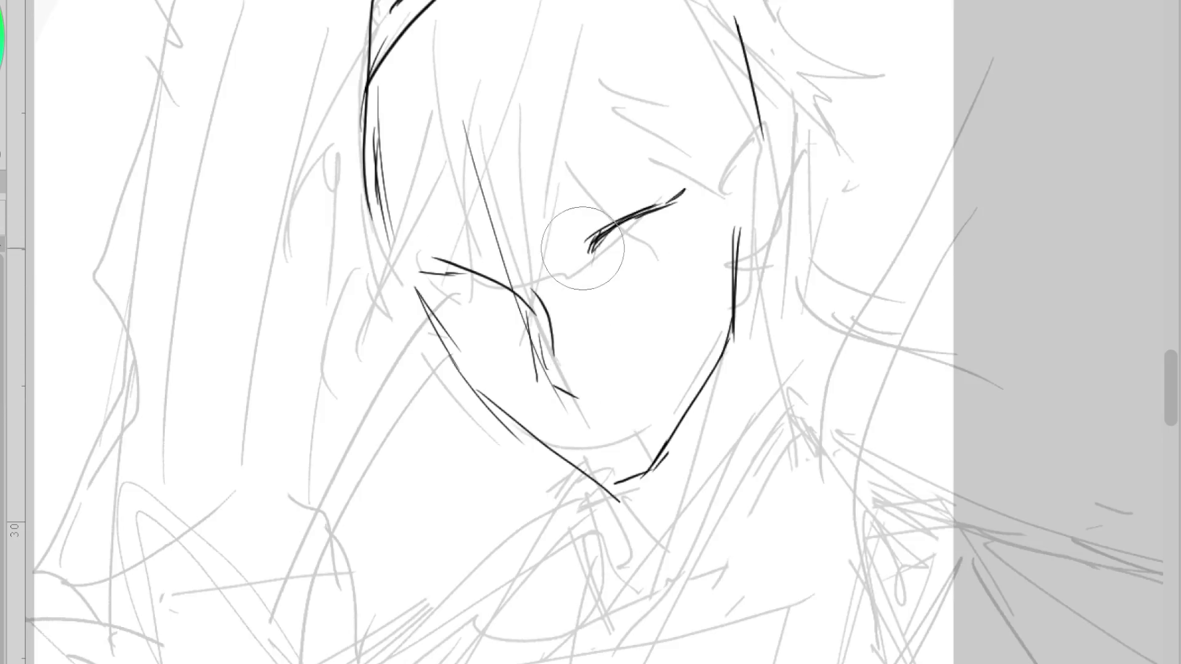
key("ctrl+z")
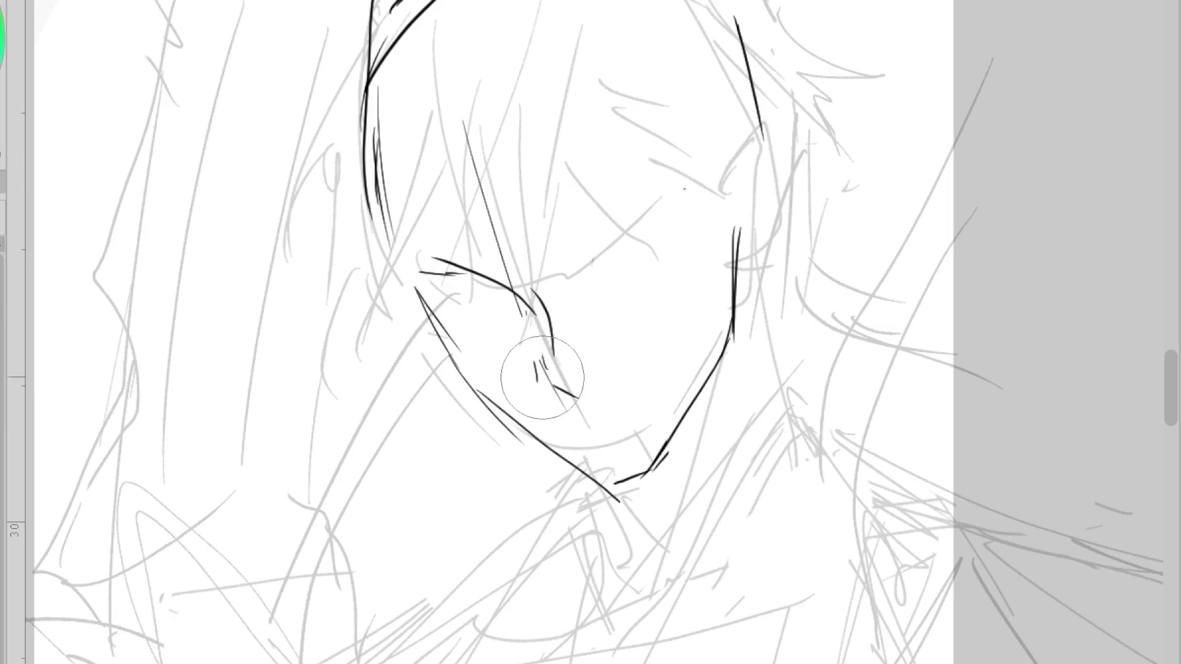
- Ink the left closed eye's lid line and lashes, plus a small curl near the right eye
key("i")
mouse_move(452, 296)
left_mouse_down()
mouse_move(485, 293)
mouse_move(521, 312)
left_mouse_up()
left_click_drag(434, 300, 492, 293)
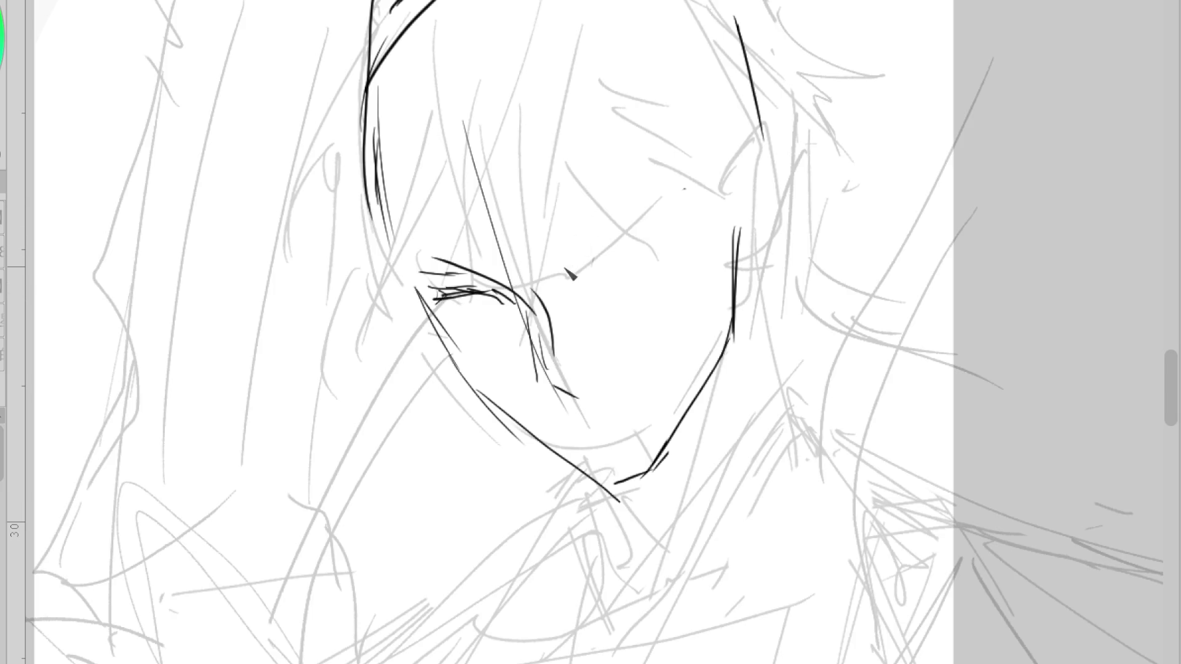
left_click_drag(592, 257, 588, 267)
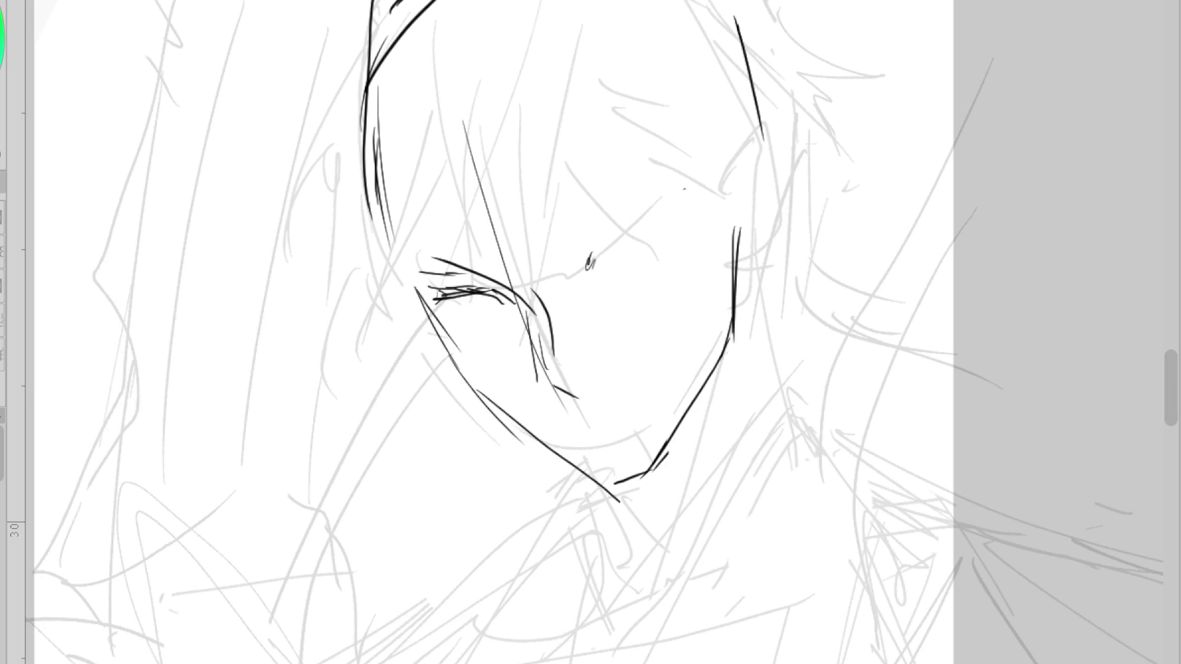
left_click_drag(458, 303, 462, 310)
- Try an eyebrow above the right eye twice, then undo it
left_click_drag(578, 264, 661, 215)
key("ctrl+z")
left_click_drag(576, 251, 659, 200)
key("ctrl+z")
key("ctrl+z")
key("ctrl+z")
scroll(595, 356, "down", 10)
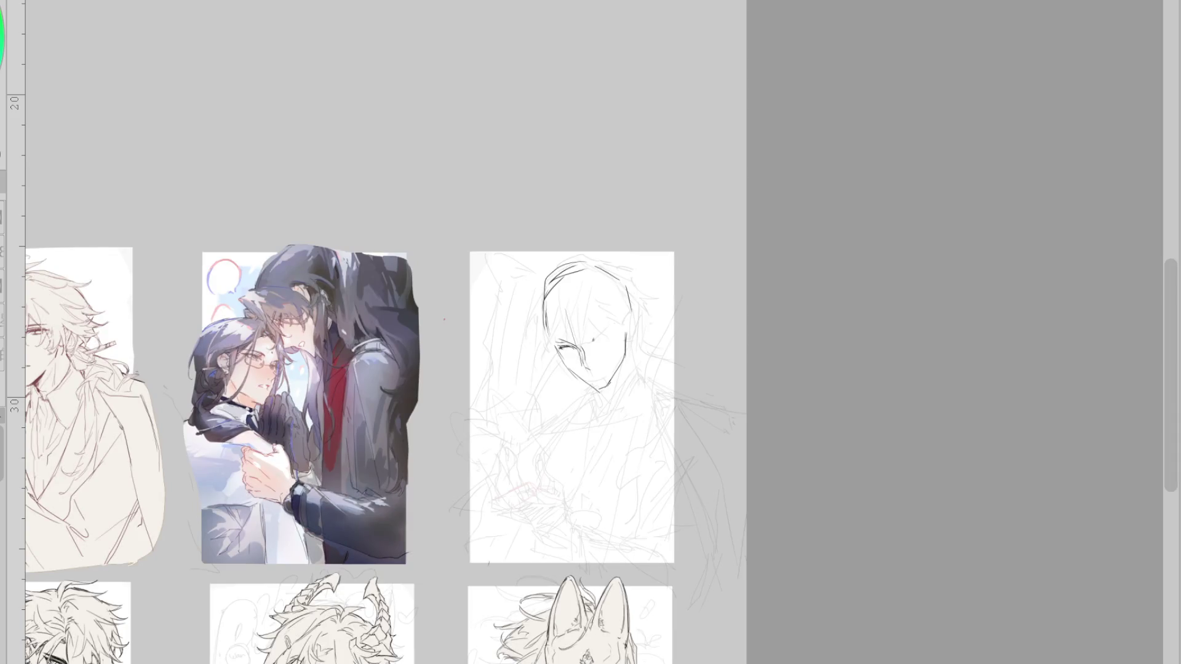
scroll(594, 362, "up", 5)
scroll(594, 362, "down", 5)
scroll(594, 361, "up", 3)
scroll(594, 361, "down", 3)
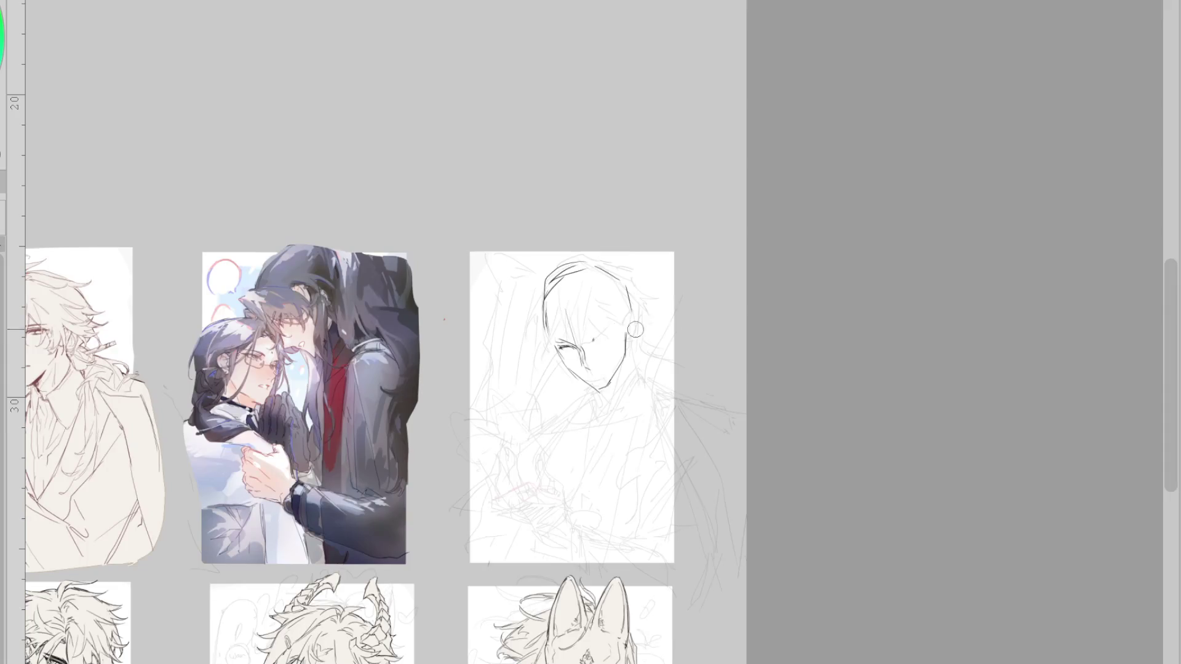
scroll(596, 369, "up", 7)
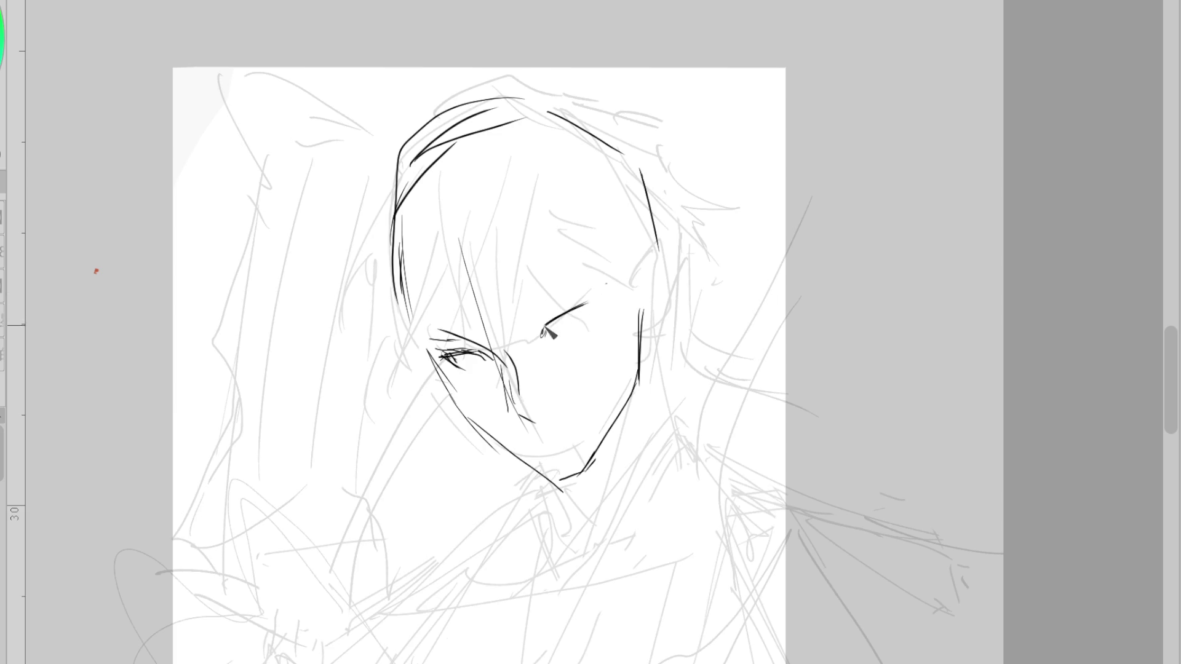
- Redraw the eyelids: the right one longer and steeper, the left one flatter
key("ctrl+z")
left_click_drag(533, 332, 594, 293)
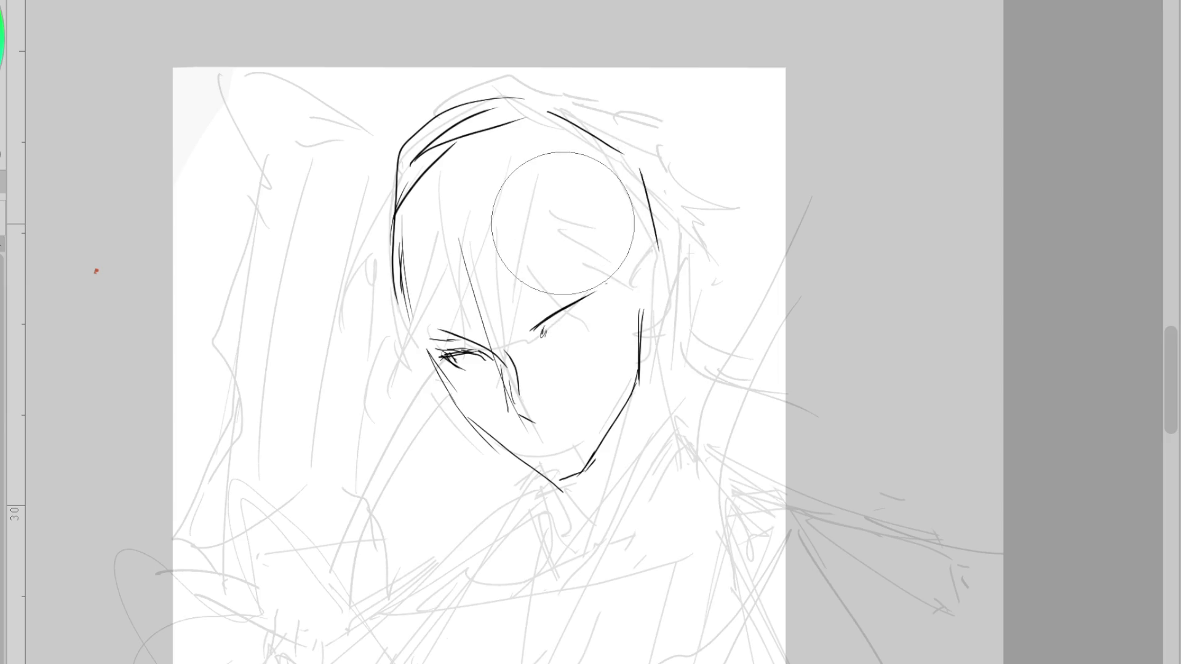
key("ctrl+z")
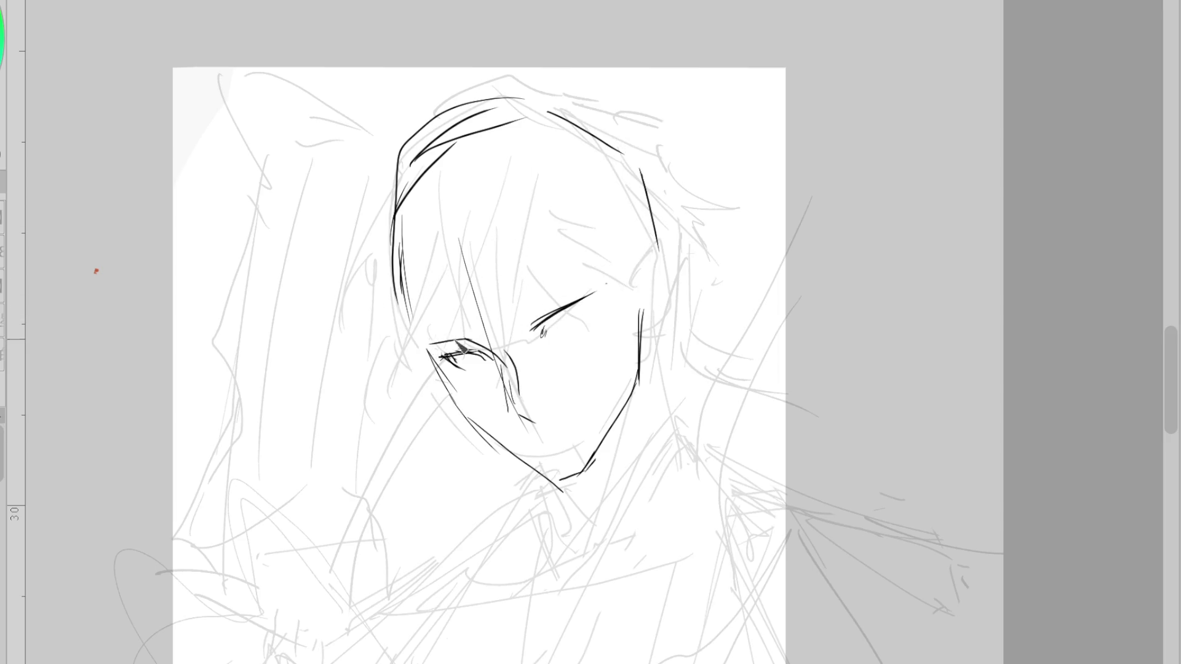
mouse_move(422, 343)
left_mouse_down()
mouse_move(473, 338)
mouse_move(482, 355)
left_mouse_up()
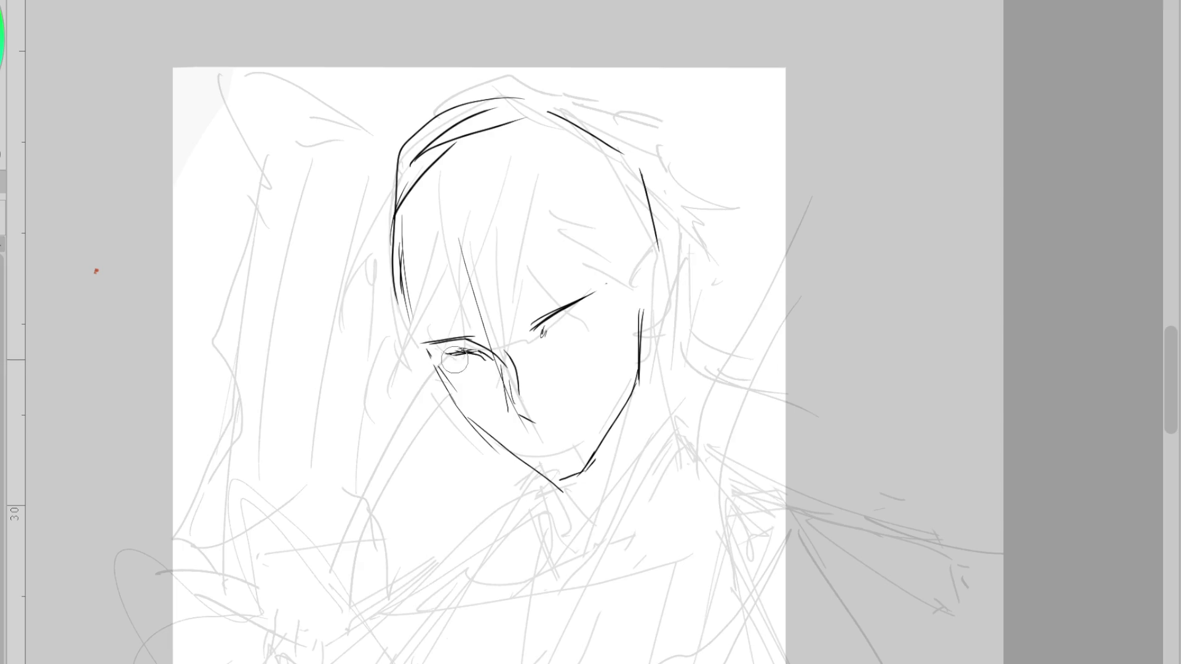
key("ctrl+z")
left_click_drag(593, 293, 563, 308)
- Undo the nose and cheek strokes and retry the left jaw and chin line
scroll(528, 372, "up", 2)
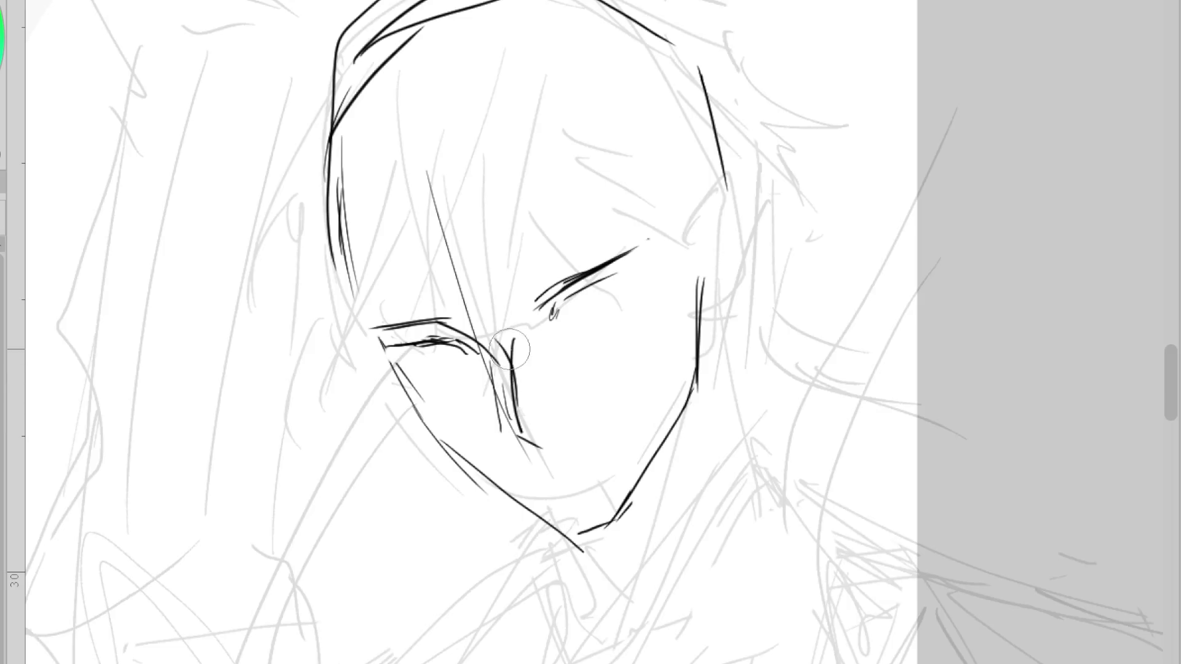
key("ctrl+z")
key("ctrl+z")
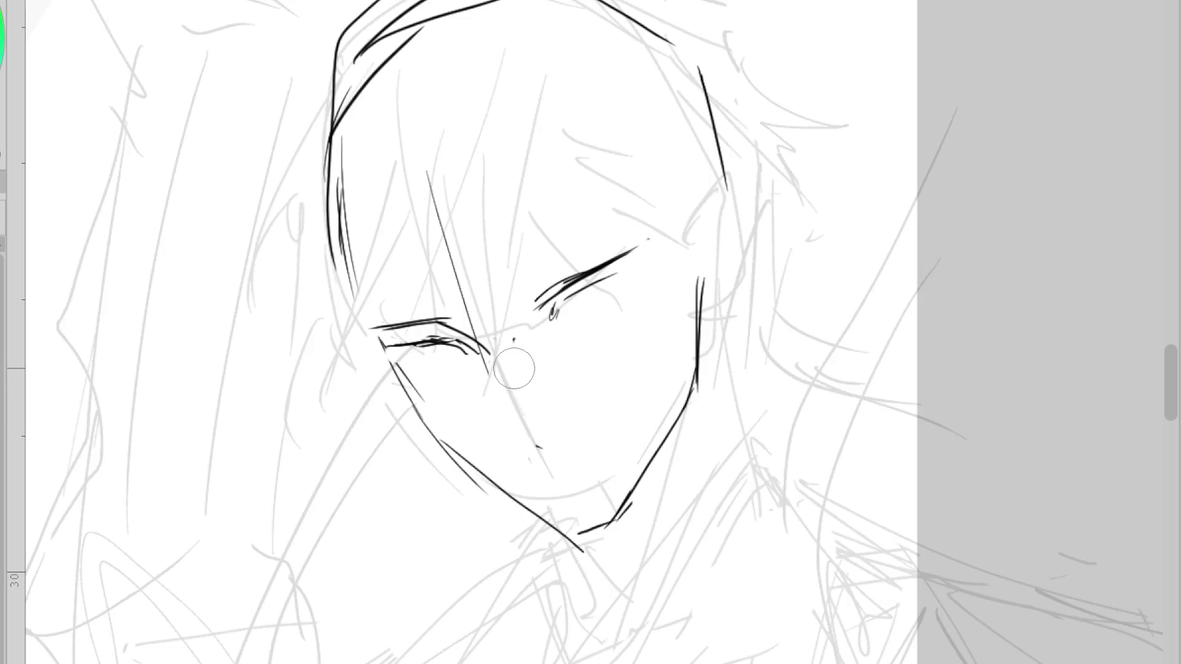
key("ctrl+z")
mouse_move(396, 361)
left_mouse_down()
mouse_move(483, 483)
mouse_move(557, 527)
left_mouse_up()
key("ctrl+z")
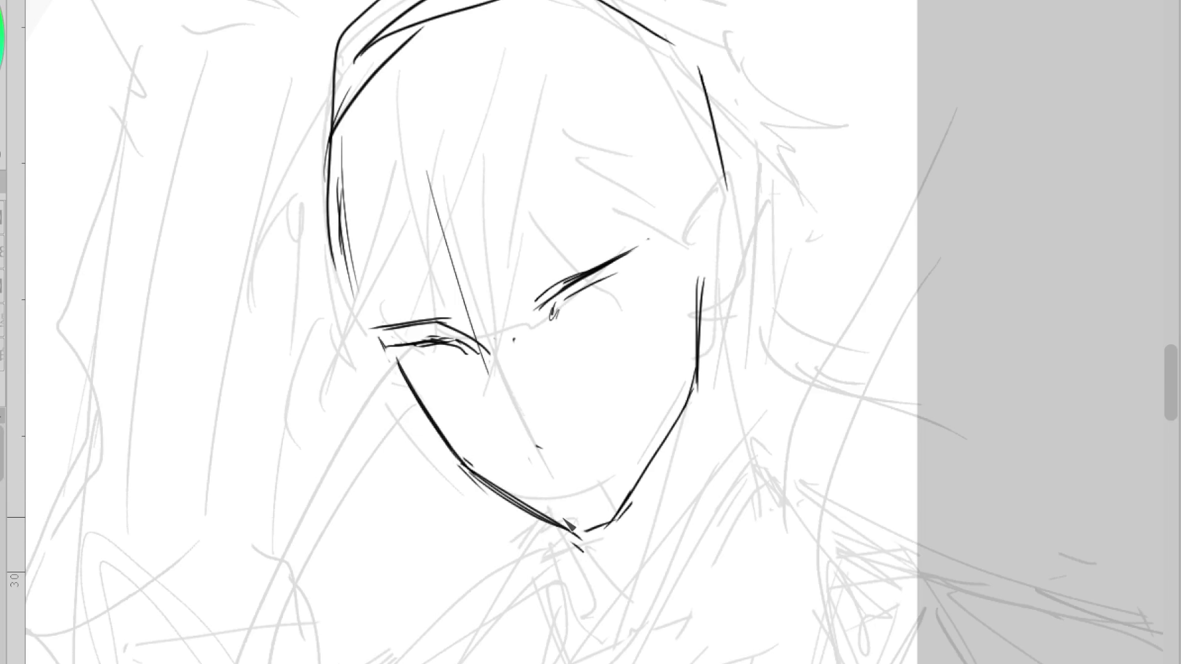
mouse_move(387, 354)
left_mouse_down()
mouse_move(440, 442)
mouse_move(582, 541)
mouse_move(614, 520)
mouse_move(694, 378)
left_mouse_up()
key("ctrl+z")
key("ctrl+z")
- Ink a short vertical nose line and erase the lower part of the line beside it
key("ctrl+z")
left_click_drag(563, 295, 560, 298)
key("ctrl+z")
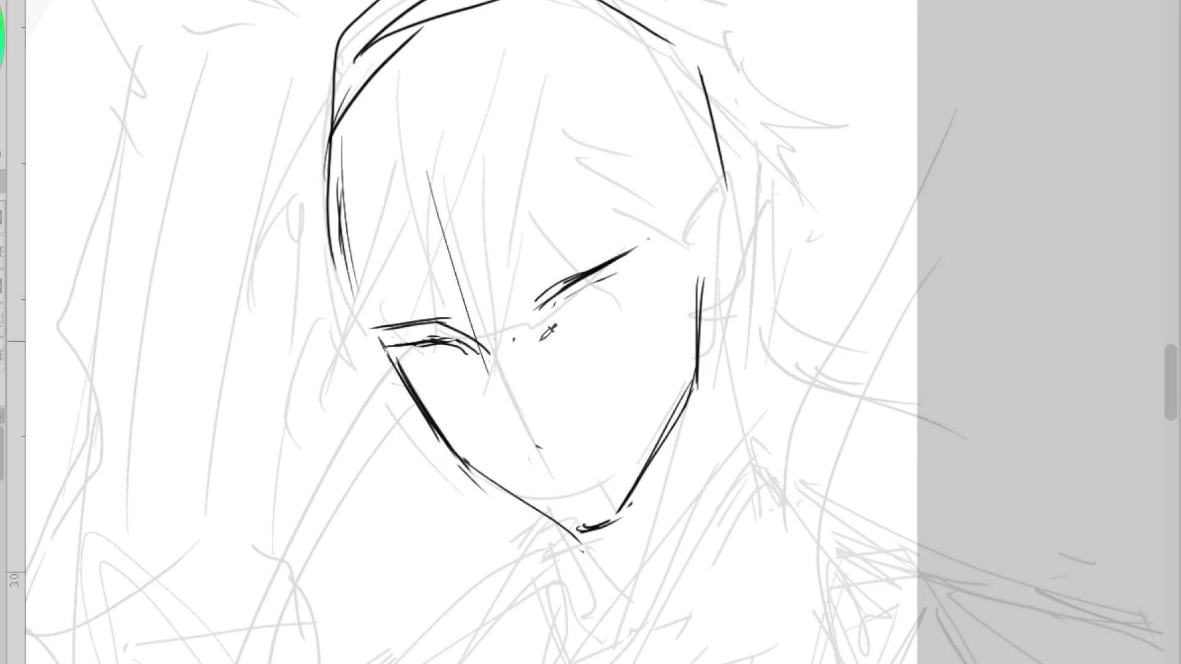
left_click_drag(516, 360, 513, 423)
key("ctrl+z")
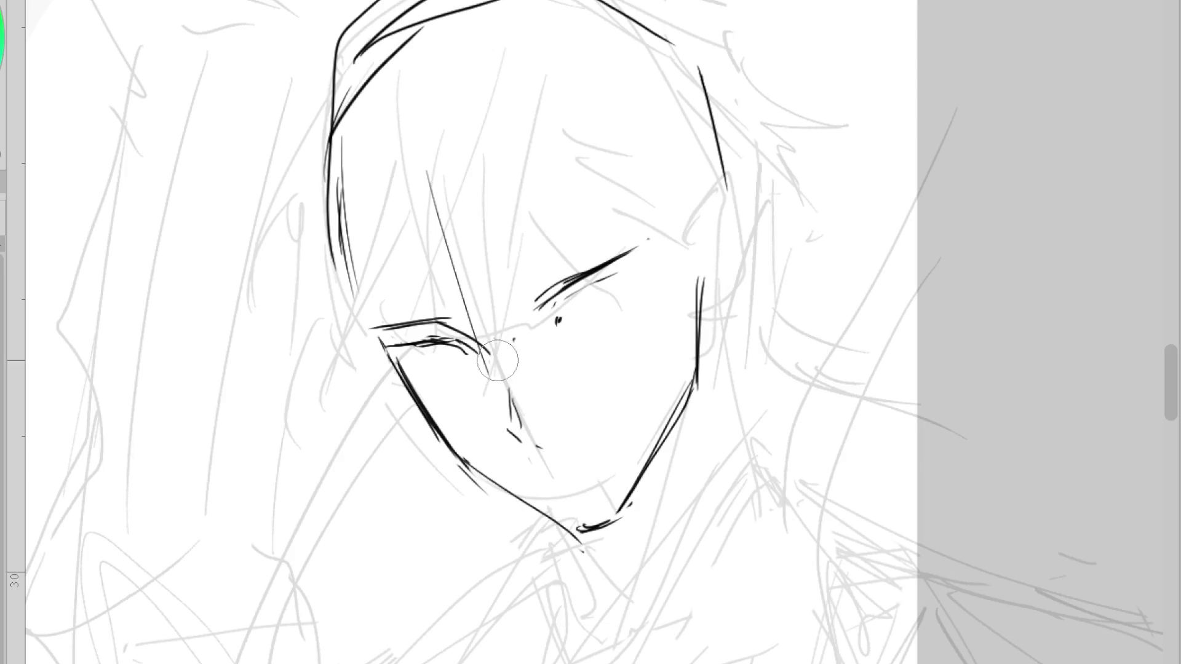
mouse_move(492, 377)
left_mouse_down()
mouse_move(500, 350)
mouse_move(469, 321)
left_mouse_up()
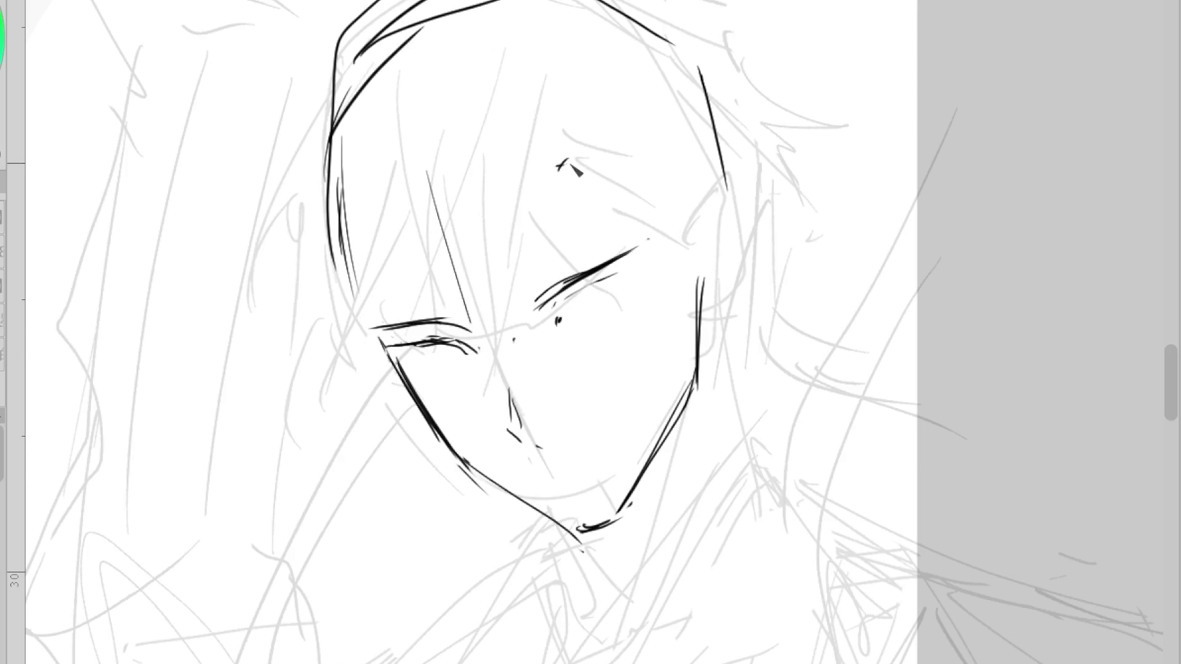
- Add two thin hair strands from the forehead and trim the left eye's line
left_click_drag(545, 155, 531, 252)
left_click_drag(558, 161, 593, 200)
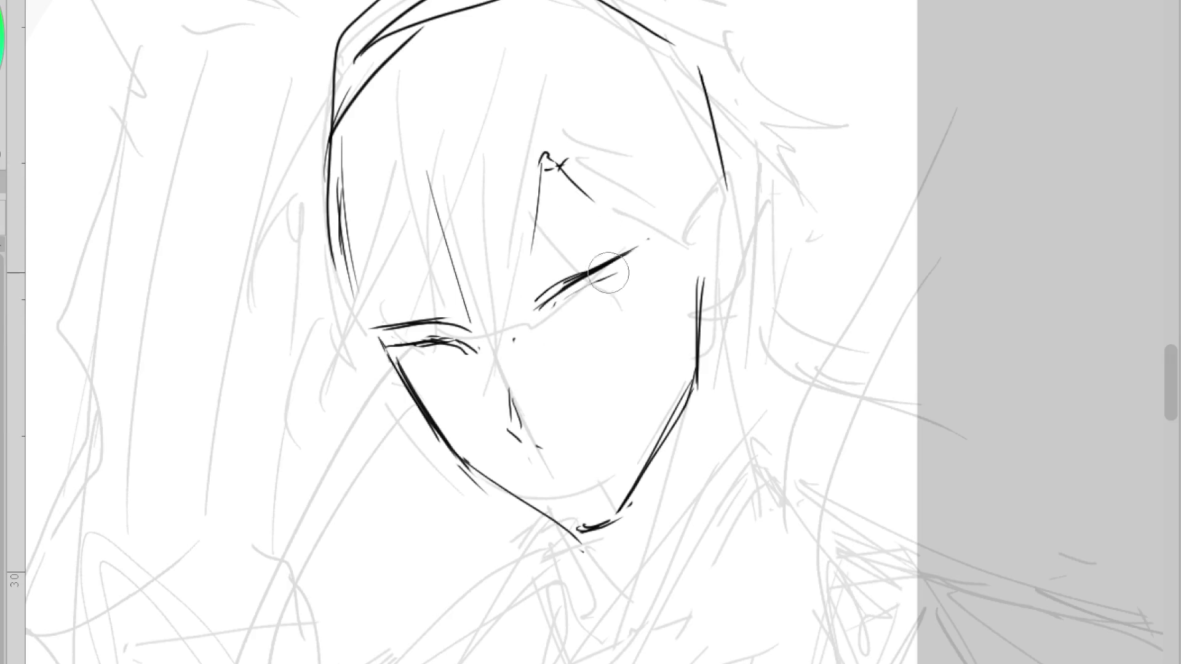
left_click_drag(492, 346, 459, 350)
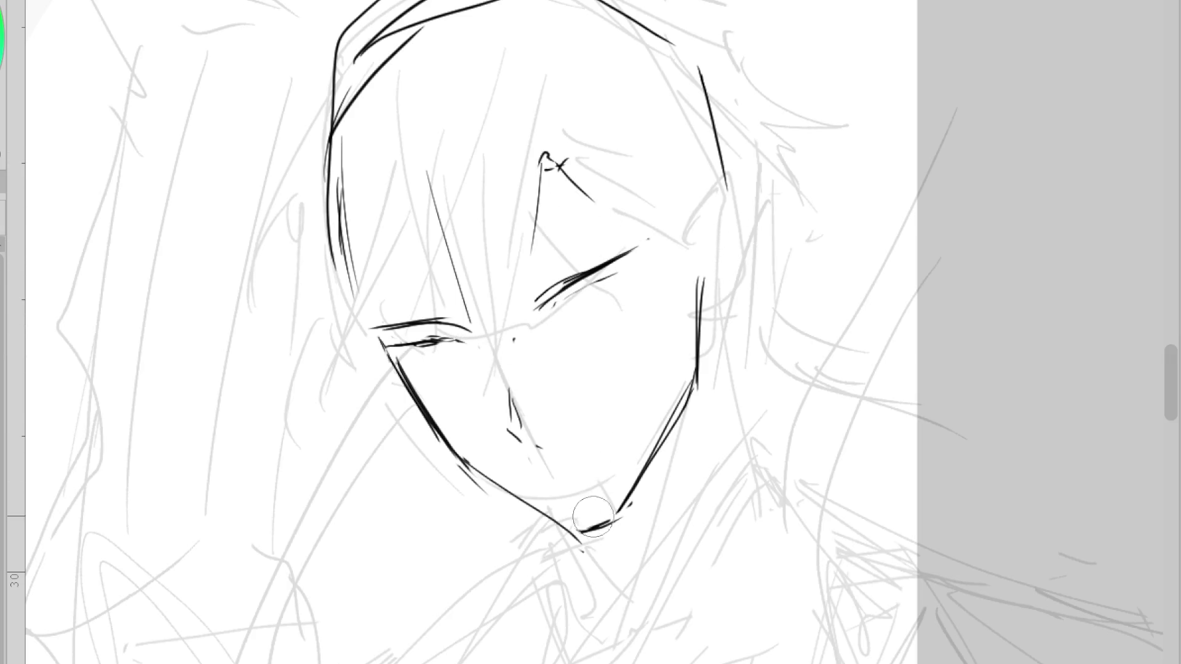
- Draw two neck lines below the ear, then erase both eye strokes
left_click_drag(711, 294, 750, 458)
left_click_drag(713, 323, 767, 461)
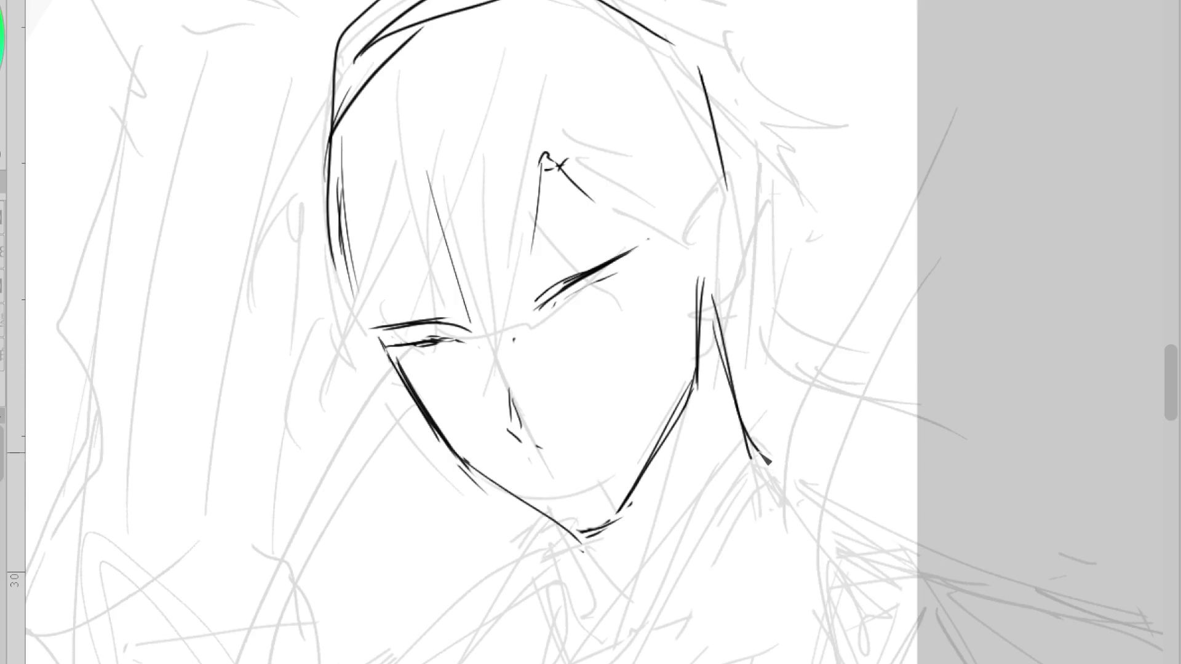
key("e")
mouse_move(609, 265)
left_mouse_down()
mouse_move(540, 276)
mouse_move(566, 304)
mouse_move(443, 335)
mouse_move(393, 316)
mouse_move(453, 289)
mouse_move(523, 424)
left_mouse_up()
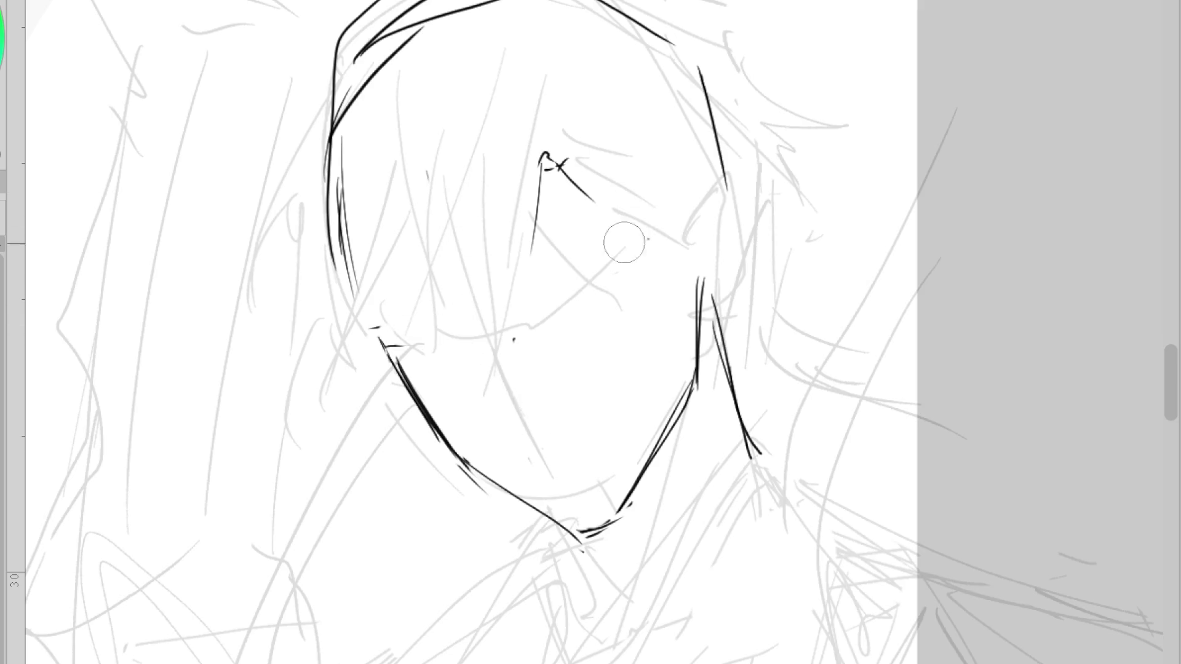
- Try new right eye lines, discarding the overlong and trial strokes
key("p")
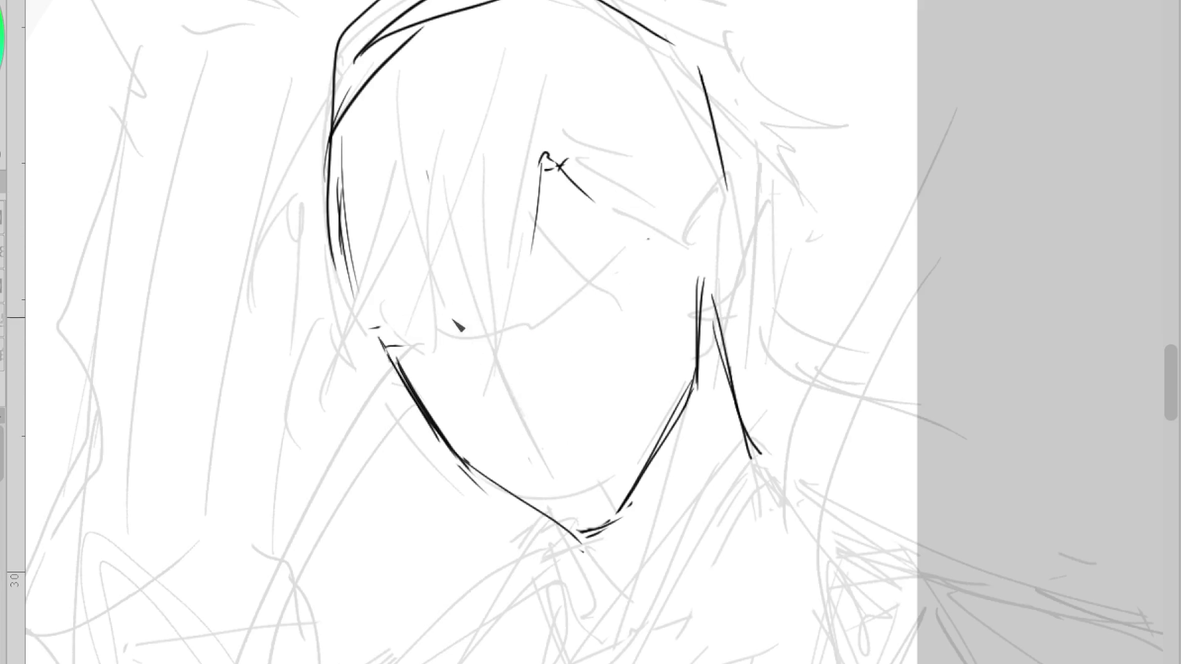
left_click_drag(466, 346, 673, 237)
key("ctrl+z")
mouse_move(544, 320)
left_mouse_down()
mouse_move(652, 246)
mouse_move(614, 270)
left_mouse_up()
key("ctrl+z")
- Draw the ear outline on the right side and the first neck strokes below it
key("ctrl+z")
mouse_move(643, 233)
left_mouse_down()
mouse_move(682, 128)
mouse_move(641, 240)
left_mouse_up()
mouse_move(680, 232)
left_mouse_down()
mouse_move(707, 187)
mouse_move(692, 226)
mouse_move(730, 249)
mouse_move(692, 315)
mouse_move(682, 405)
left_mouse_up()
key("ctrl+z")
key("e")
key("p")
left_click_drag(698, 318, 695, 396)
left_click_drag(692, 338, 665, 593)
- Draw neck lines below the chin and ear, reworking the right neck line
key("ctrl+z")
left_click_drag(685, 409, 686, 520)
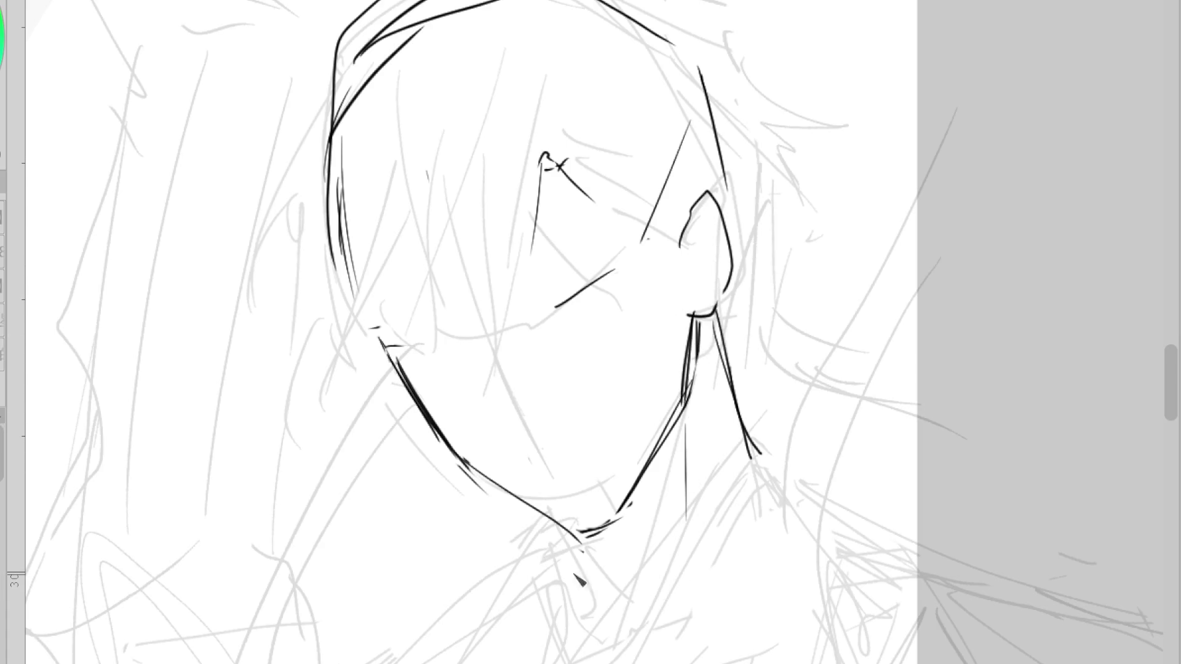
mouse_move(545, 528)
left_mouse_down()
mouse_move(578, 628)
mouse_move(628, 624)
mouse_move(552, 595)
left_mouse_up()
key("ctrl+z")
key("ctrl+z")
left_click_drag(730, 380, 765, 483)
- Add a refined left cheek stroke and draw the left closed eye line
key("ctrl+z")
mouse_move(704, 320)
left_mouse_down()
mouse_move(762, 489)
mouse_move(755, 505)
left_mouse_up()
key("ctrl+z")
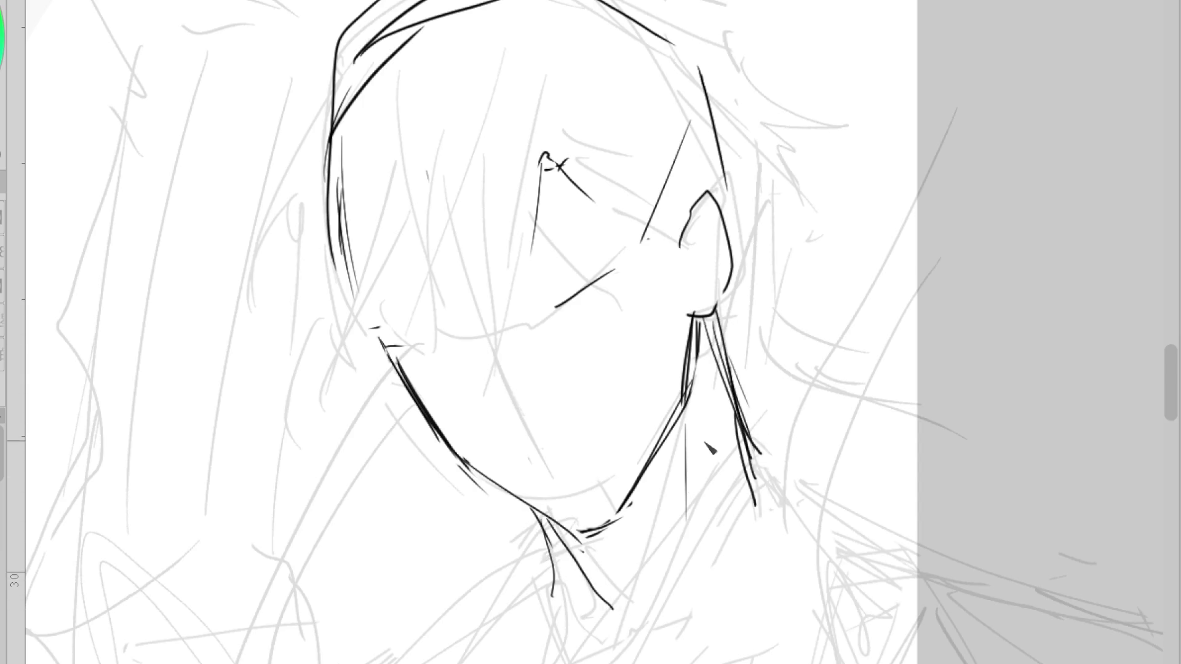
key("i")
left_click_drag(349, 228, 379, 335)
key("ctrl+z")
mouse_move(354, 254)
left_mouse_down()
mouse_move(381, 340)
mouse_move(438, 336)
left_mouse_up()
key("ctrl+z")
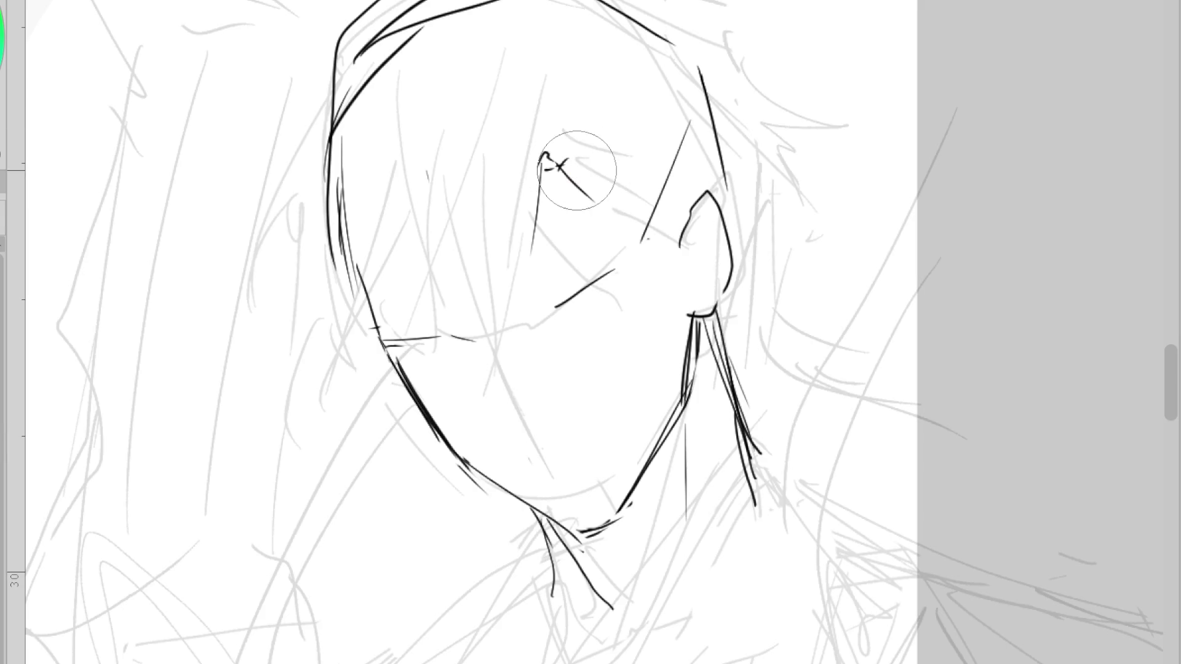
left_click_drag(575, 172, 533, 207)
left_click_drag(368, 258, 448, 246)
- Erase and redraw the top-left head outline
key("e")
left_click_drag(448, 119, 263, 163)
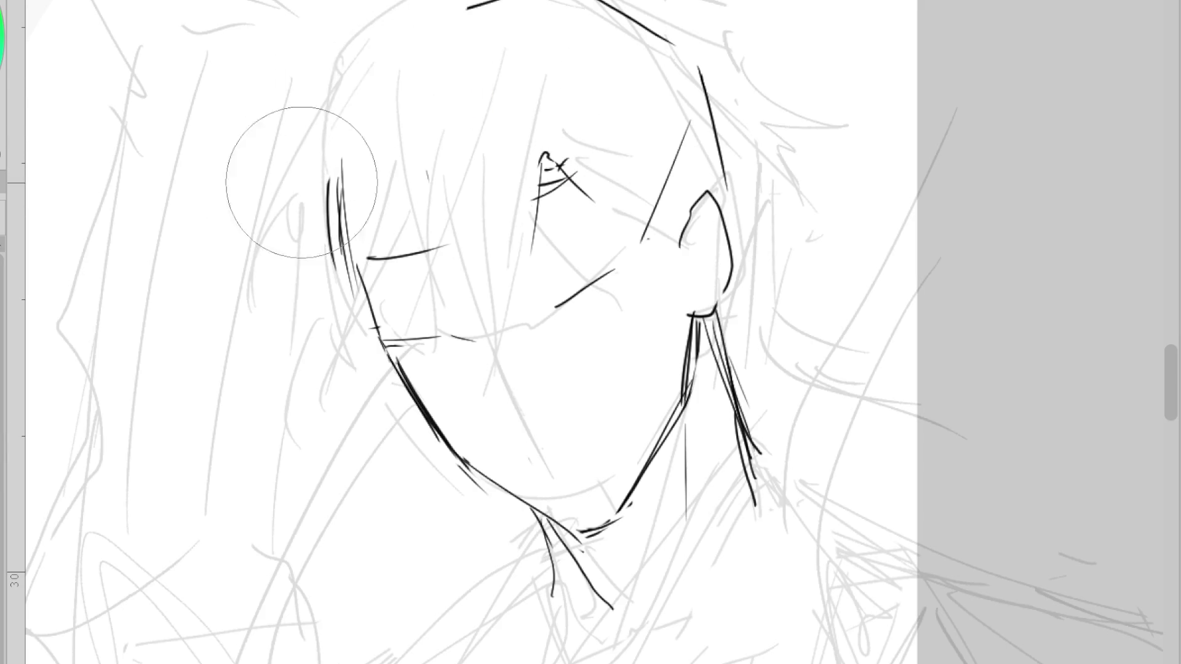
key("p")
left_click_drag(428, 34, 328, 154)
- Redraw the right eye line bolder and ink the left eye with lashes below it
left_click_drag(551, 317, 640, 264)
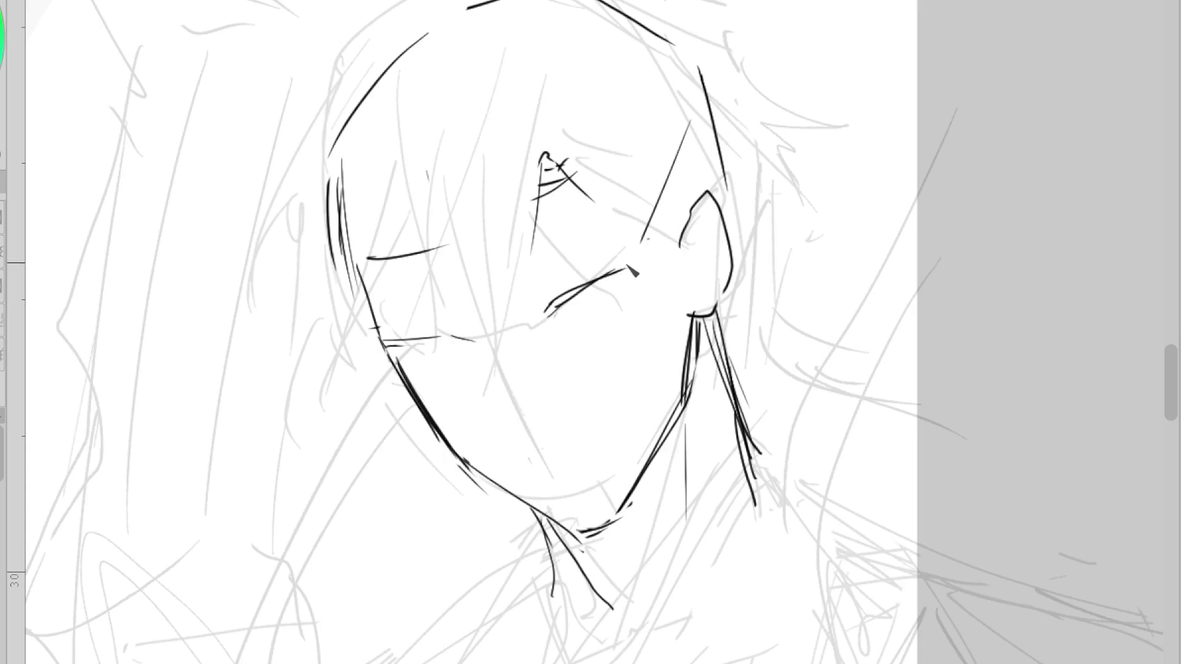
key("ctrl+z")
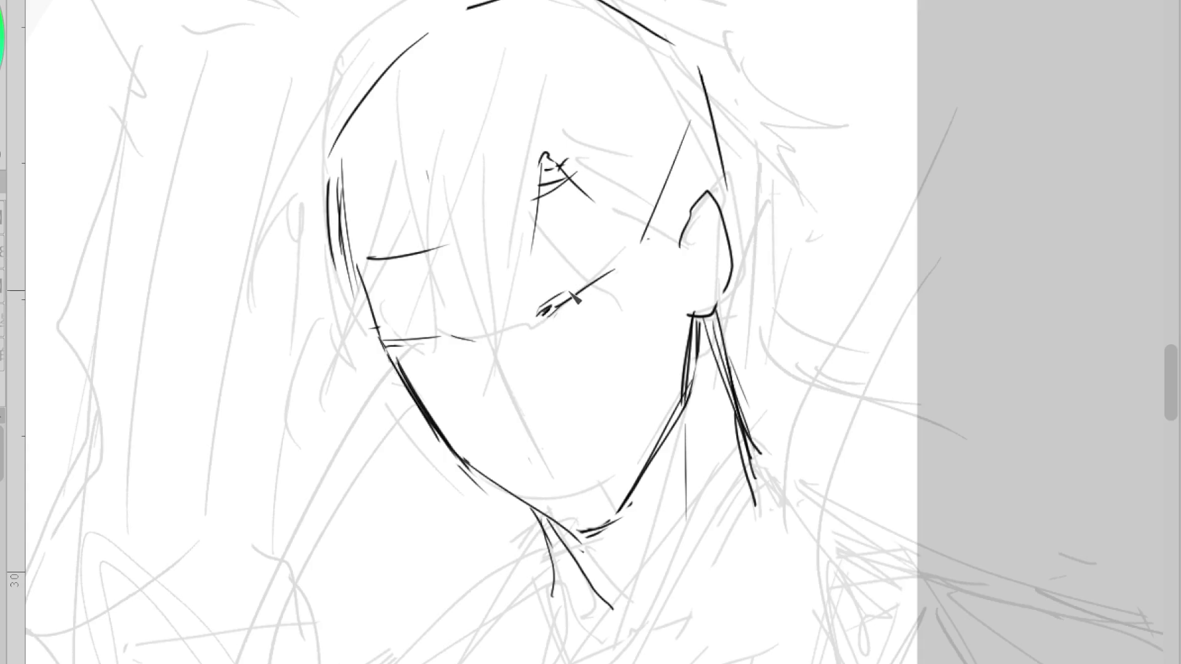
left_click_drag(540, 315, 612, 272)
key("ctrl+z")
left_click_drag(541, 317, 642, 259)
left_click_drag(432, 340, 472, 339)
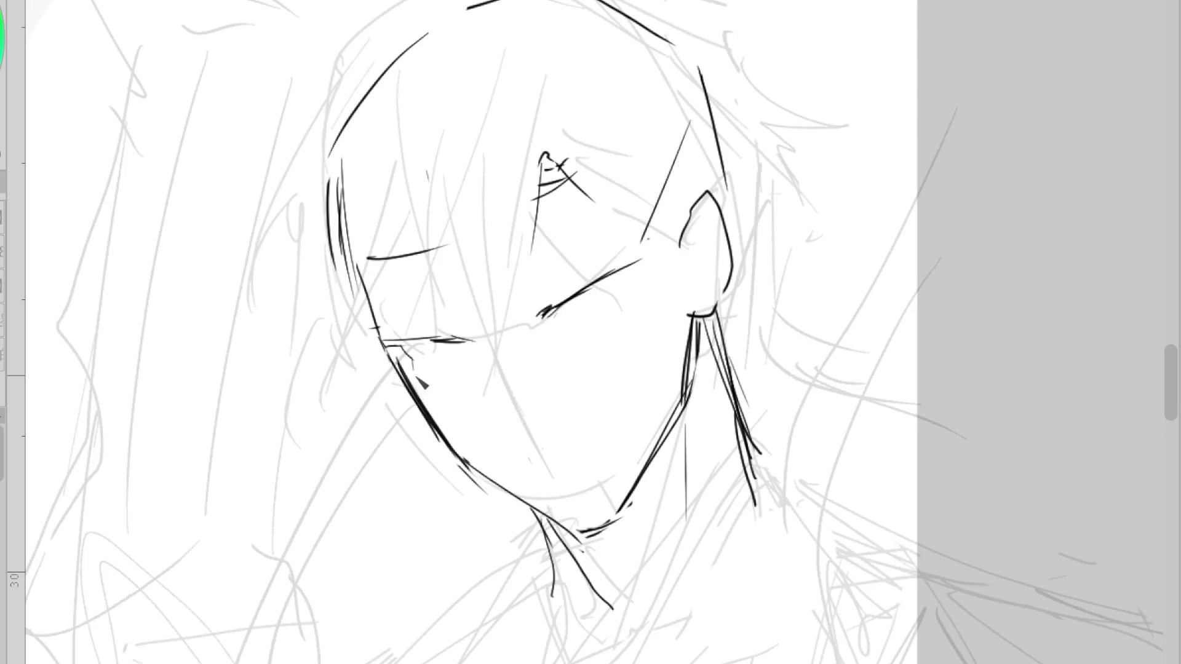
left_click_drag(398, 344, 411, 358)
left_click_drag(406, 344, 464, 459)
- Redraw the left jaw line slightly inward and darken the lower jaw toward the chin
key("e")
key("p")
left_click_drag(411, 380, 460, 460)
key("ctrl+z")
left_click_drag(406, 372, 468, 467)
left_click_drag(443, 425, 510, 501)
key("e")
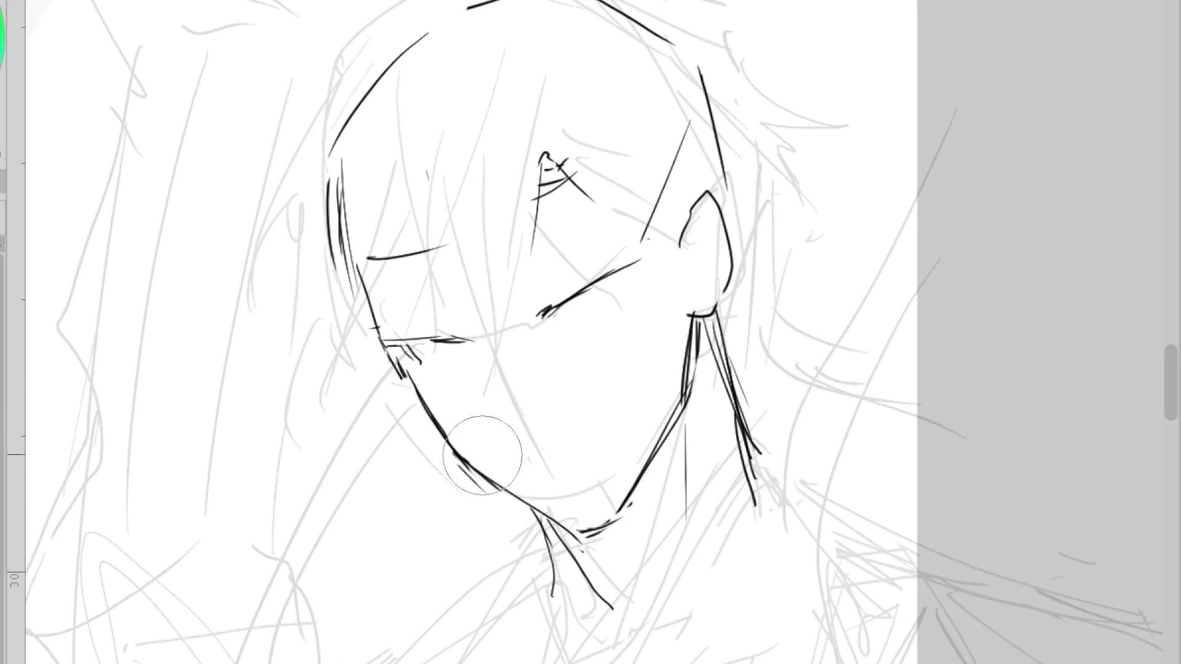
key("p")
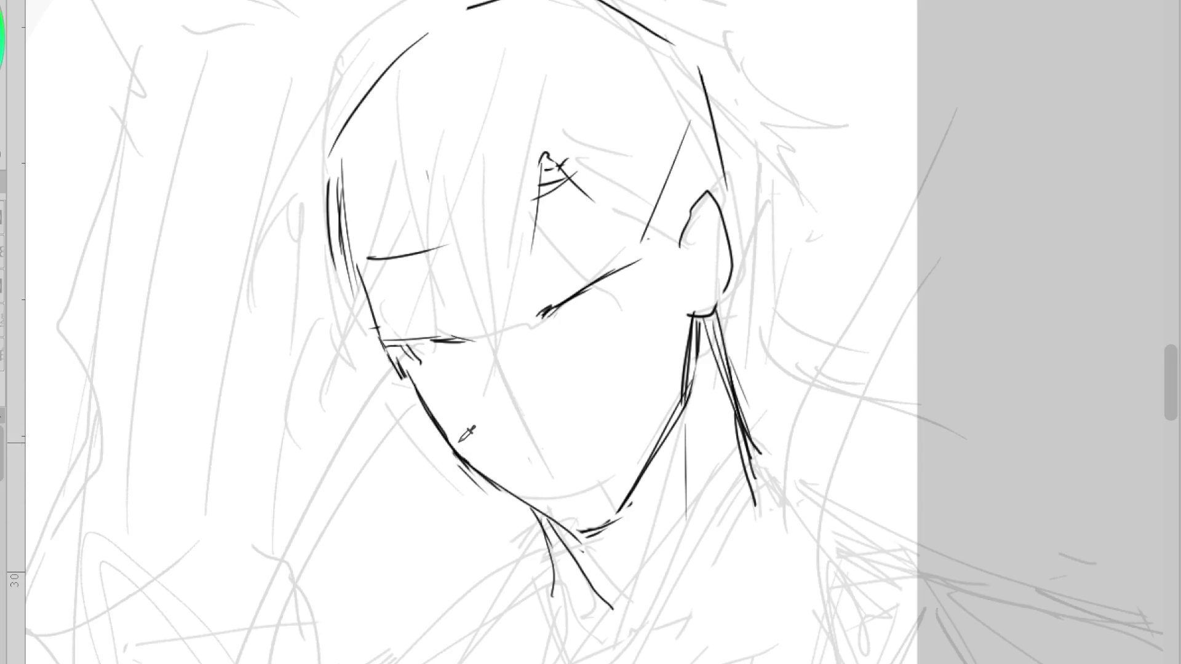
left_click_drag(460, 440, 578, 542)
- Thicken the right eye line and add a thin stroke at its corner
key("e")
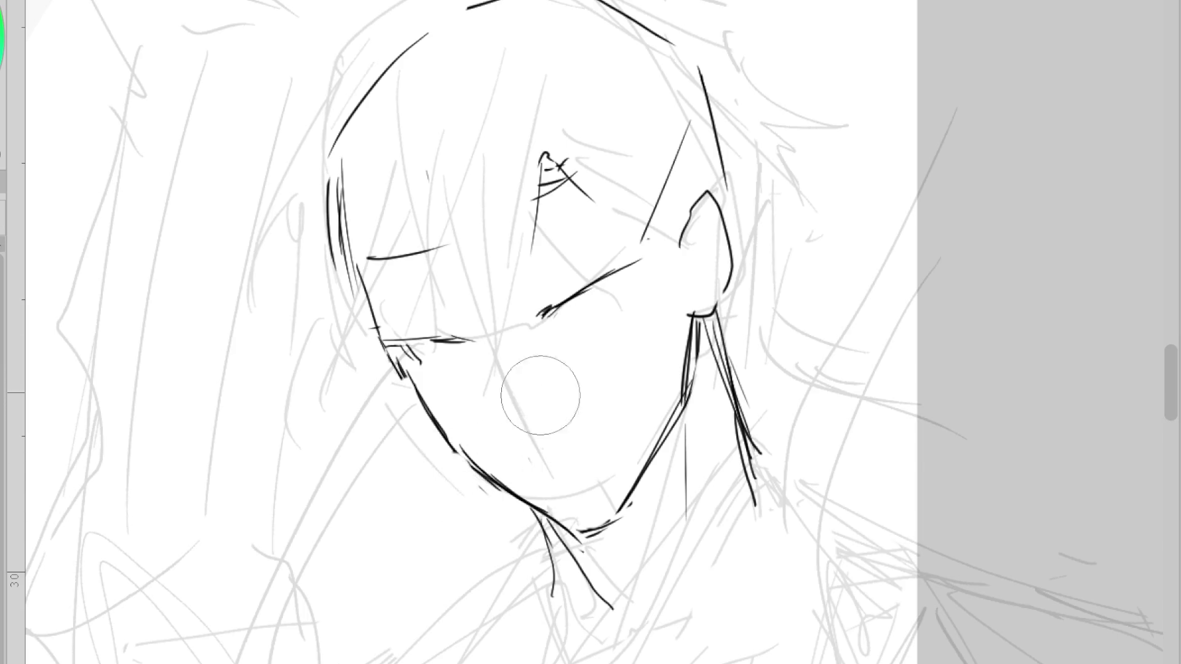
key("p")
left_click_drag(557, 307, 645, 264)
scroll(570, 315, "up", 2)
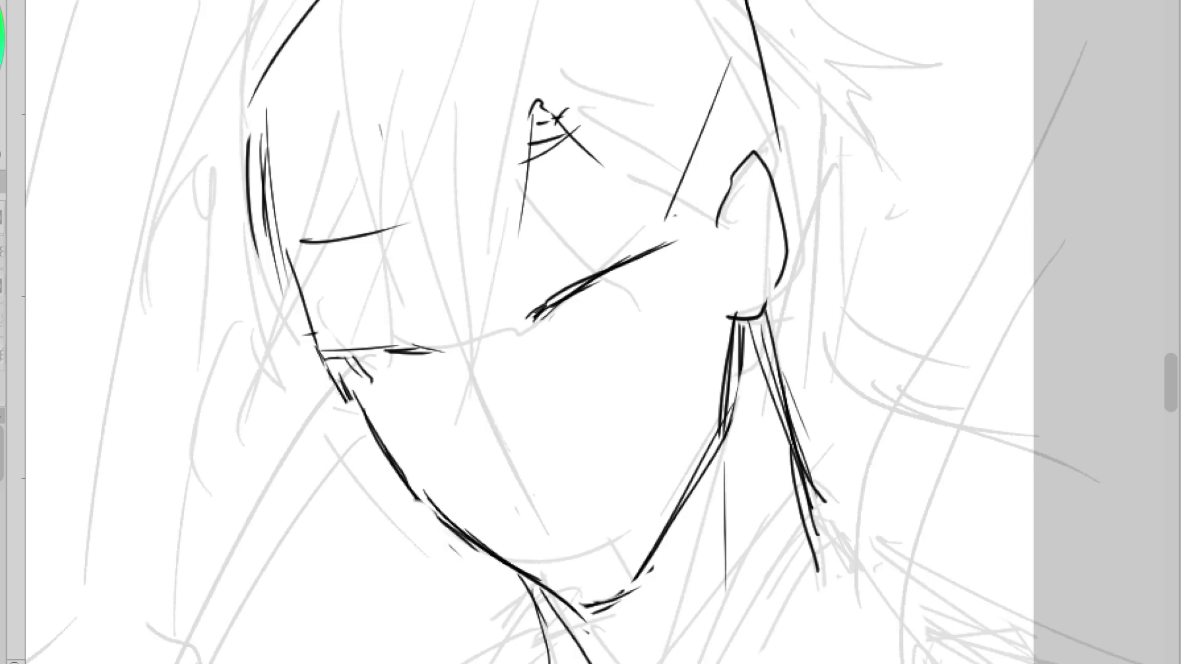
mouse_move(542, 317)
left_mouse_down()
mouse_move(563, 326)
mouse_move(587, 295)
mouse_move(548, 310)
left_mouse_up()
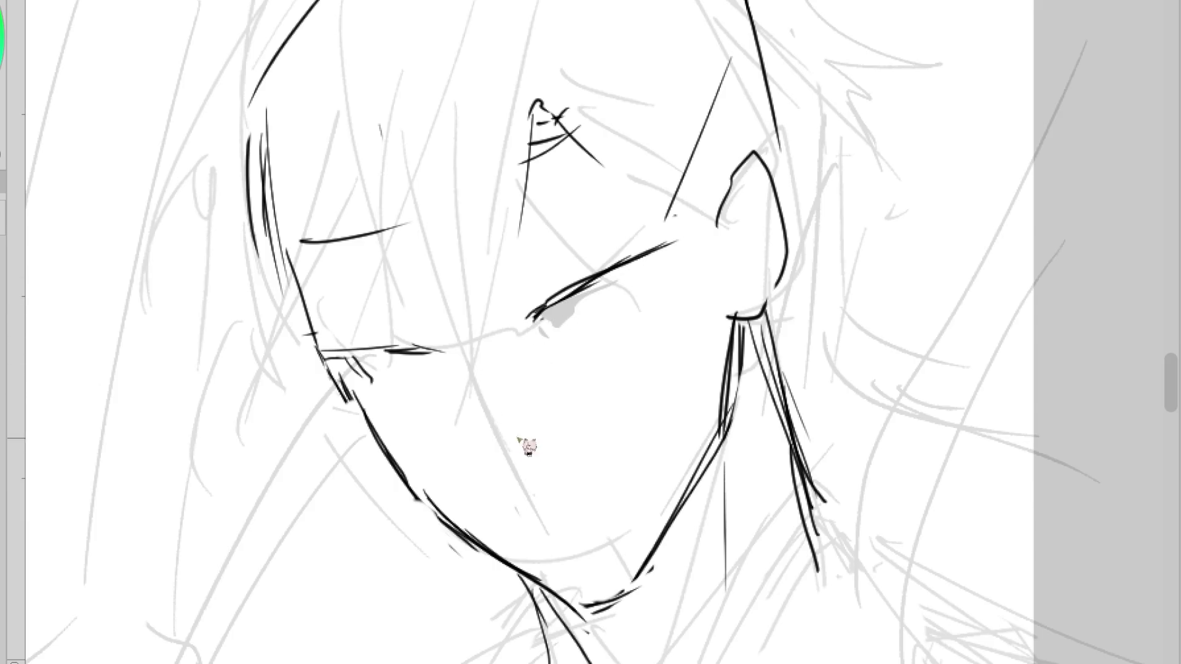
- Fill a grey wedge-shaped open mouth, replacing the first smaller one
left_click_drag(520, 440, 527, 381)
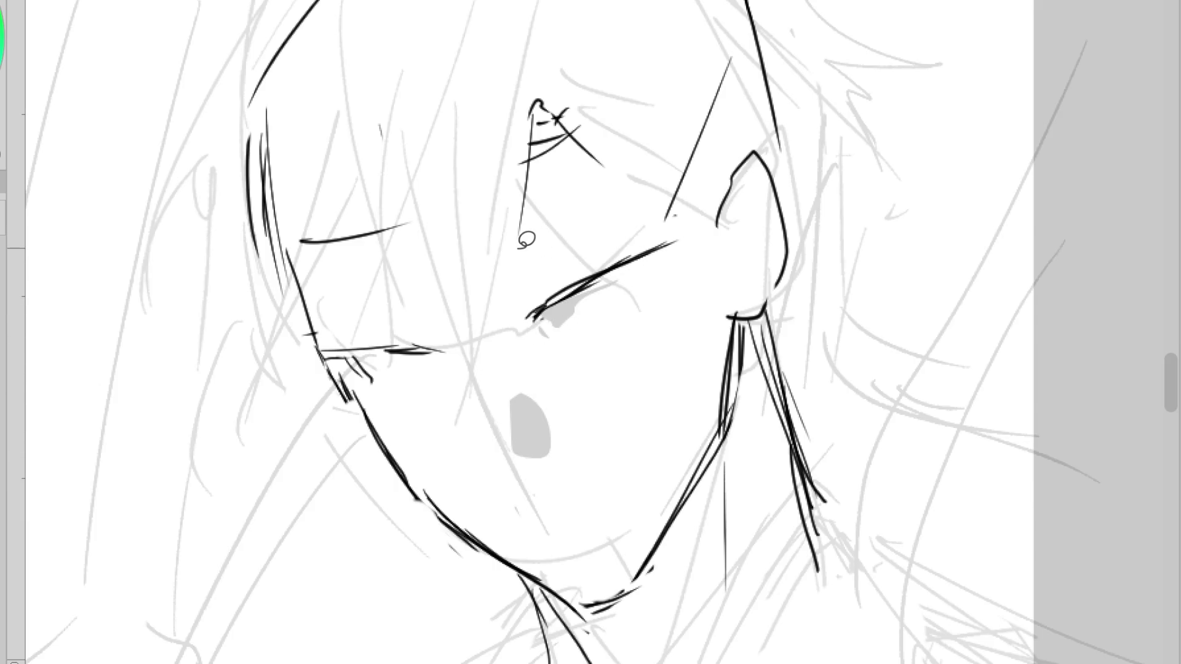
key("ctrl+z")
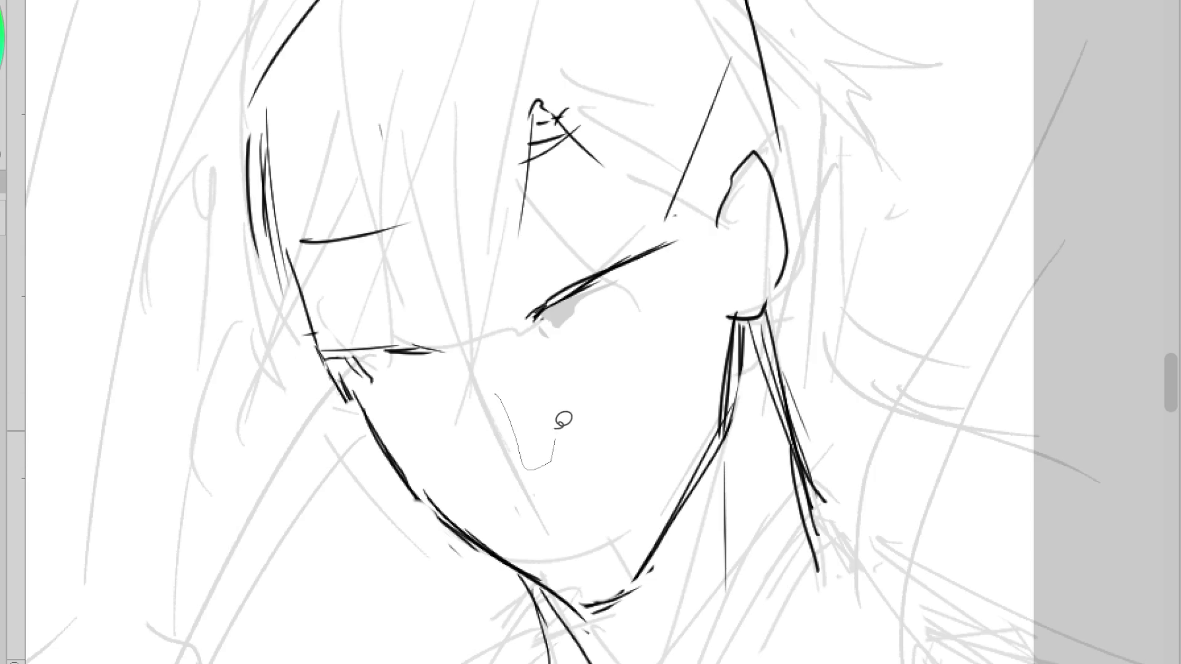
left_click_drag(527, 359, 553, 359)
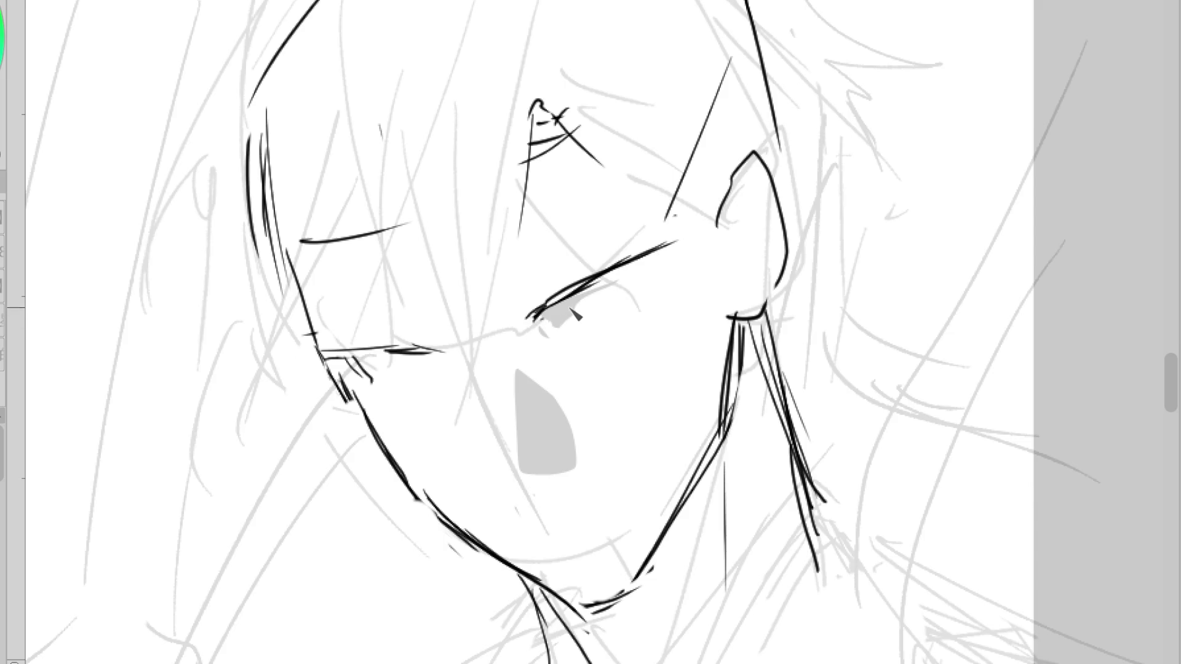
- Add dark lashes under the right eye line and redraw the right neck line
left_click_drag(571, 327, 612, 290)
left_click_drag(557, 329, 654, 272)
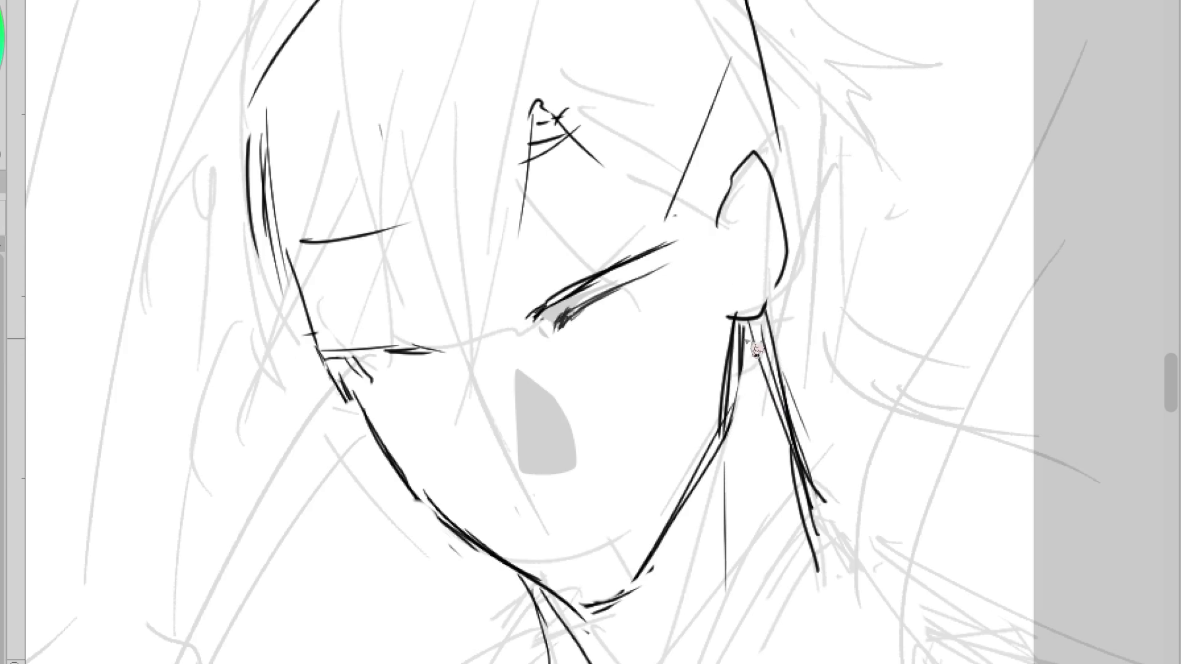
mouse_move(707, 458)
left_mouse_down()
mouse_move(622, 574)
mouse_move(636, 594)
left_mouse_up()
left_click_drag(732, 440, 675, 548)
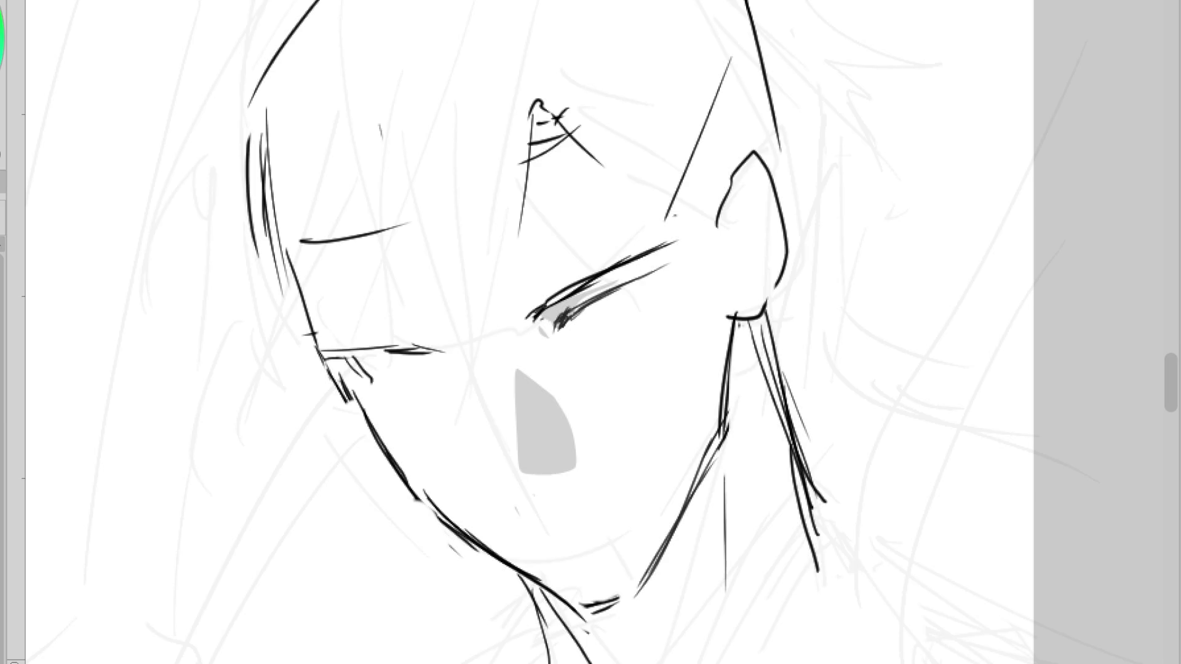
- Draw short lower lashes under the left closed eye, replacing long or stray strokes
mouse_move(364, 368)
left_mouse_down()
mouse_move(417, 364)
mouse_move(465, 387)
left_mouse_up()
key("ctrl+z")
key("ctrl+z")
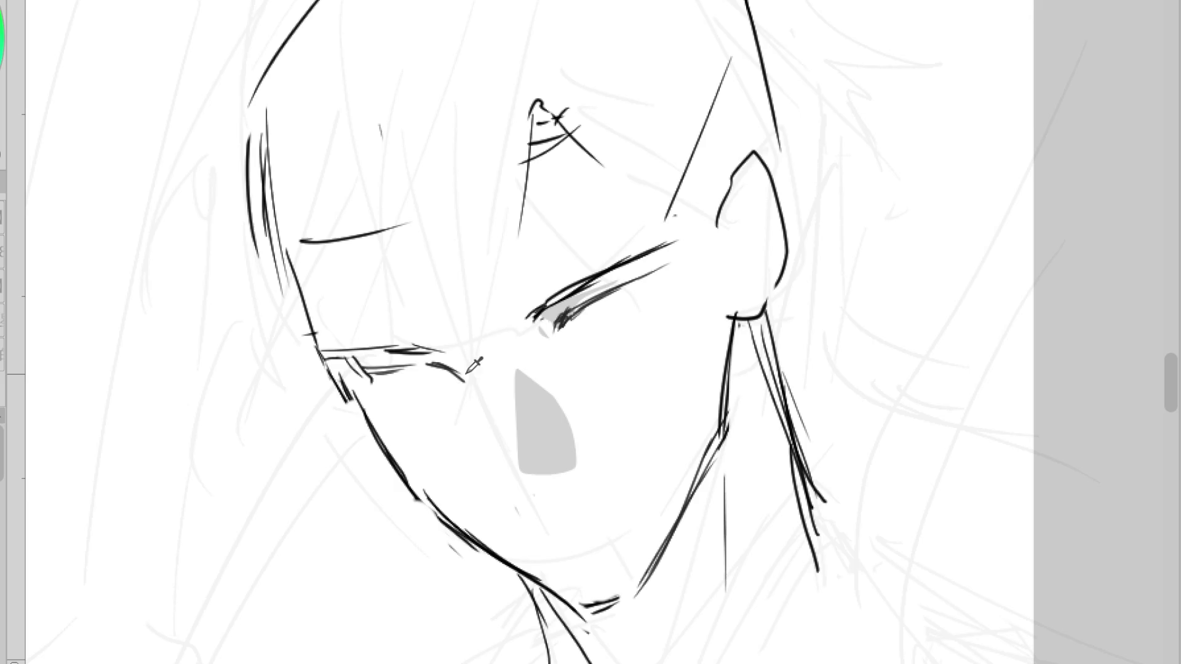
left_click_drag(390, 350, 459, 372)
left_click_drag(550, 388, 560, 396)
key("ctrl+z")
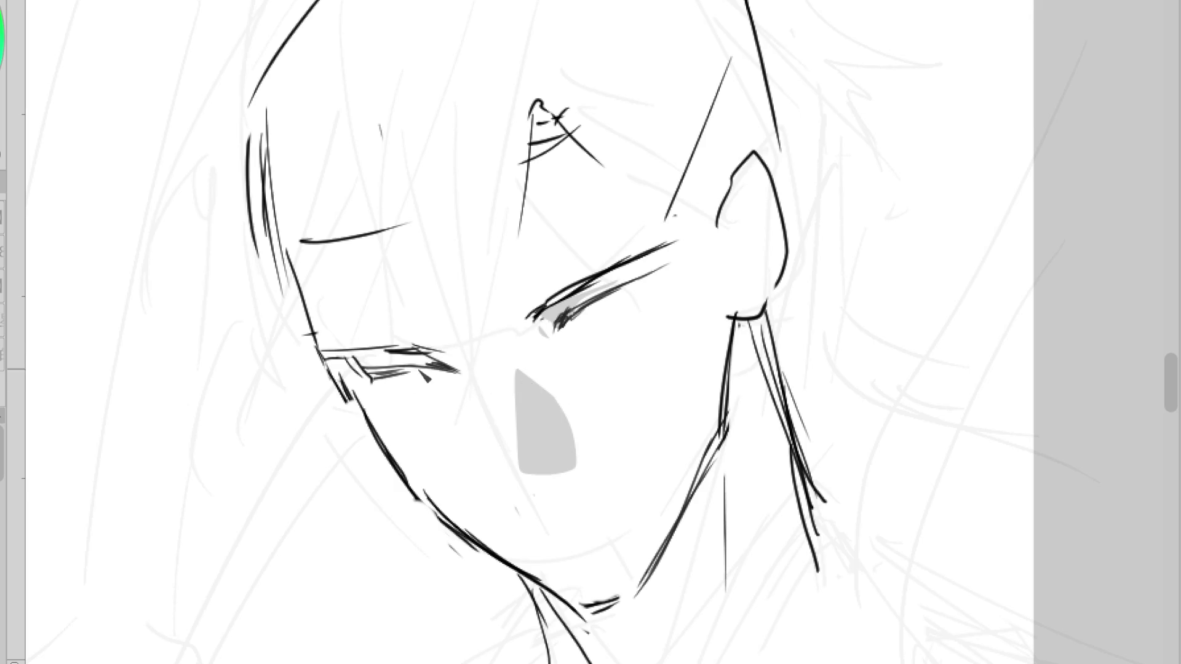
mouse_move(360, 368)
left_mouse_down()
mouse_move(400, 373)
mouse_move(393, 394)
left_mouse_up()
left_click_drag(401, 401, 411, 409)
mouse_move(368, 376)
left_mouse_down()
mouse_move(392, 402)
mouse_move(395, 391)
left_mouse_up()
key("ctrl+z")
left_click_drag(366, 379, 381, 393)
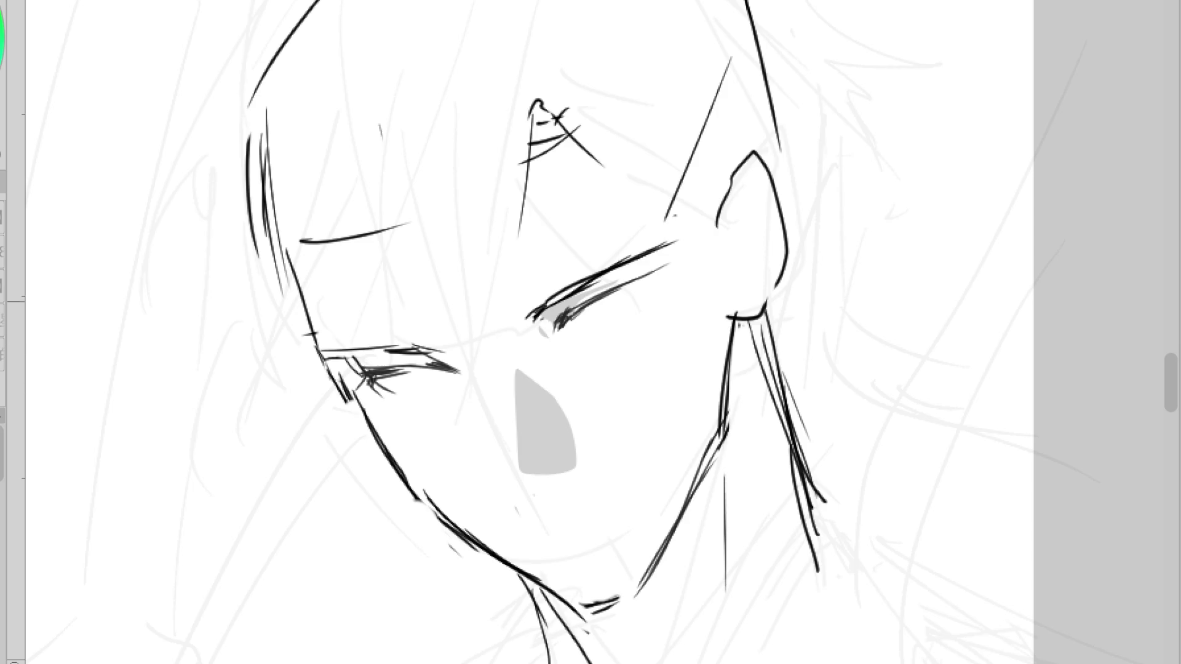
- Draw an ear-to-neck line, darken the right eye, add a nose stroke and thicken the left upper lid
left_click_drag(644, 202, 704, 400)
mouse_move(593, 305)
left_mouse_down()
mouse_move(643, 283)
mouse_move(649, 305)
left_mouse_up()
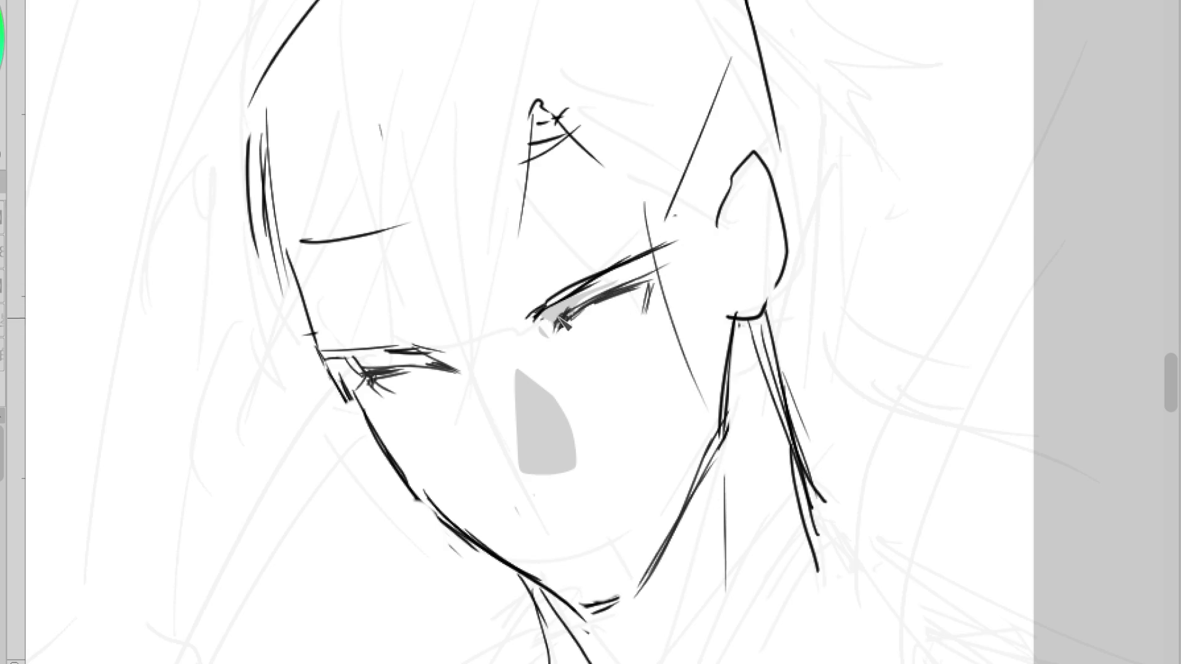
mouse_move(563, 314)
left_mouse_down()
mouse_move(519, 316)
mouse_move(519, 345)
left_mouse_up()
left_click_drag(486, 382, 496, 401)
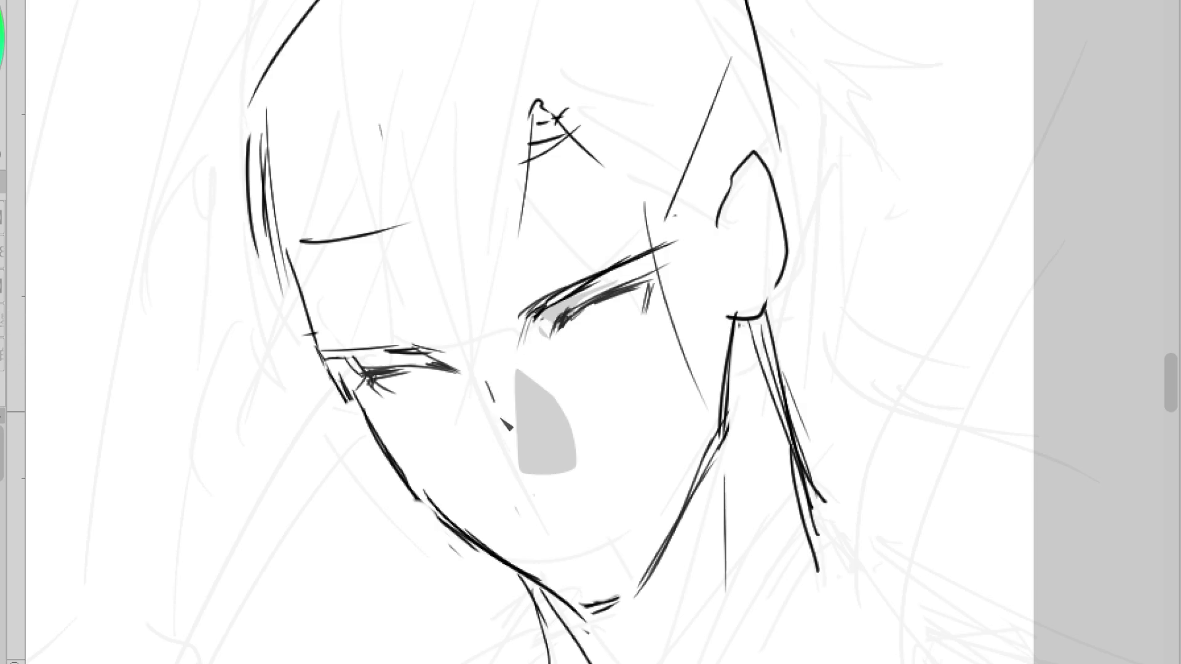
mouse_move(438, 343)
left_mouse_down()
mouse_move(465, 364)
mouse_move(323, 356)
mouse_move(382, 377)
mouse_move(369, 389)
left_mouse_up()
- Erase the forehead marks and right half of the left eyebrow, then rotate the canvas about 35° clockwise
key("e")
key("b")
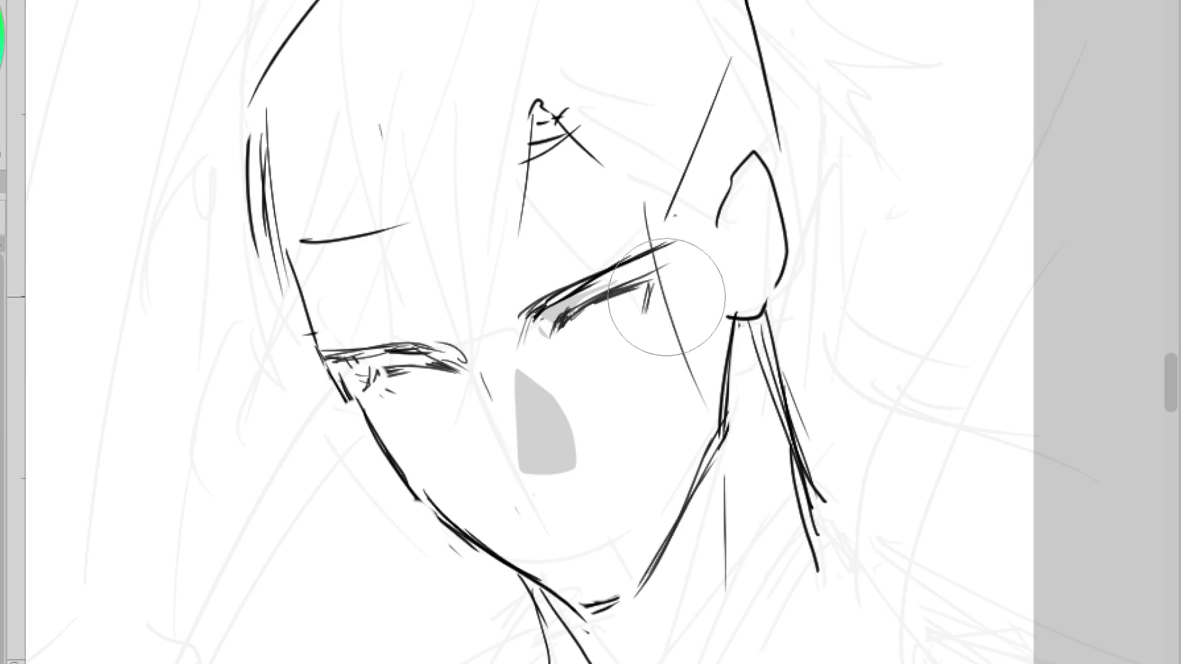
left_click_drag(572, 123, 533, 163)
left_click_drag(393, 252, 356, 250)
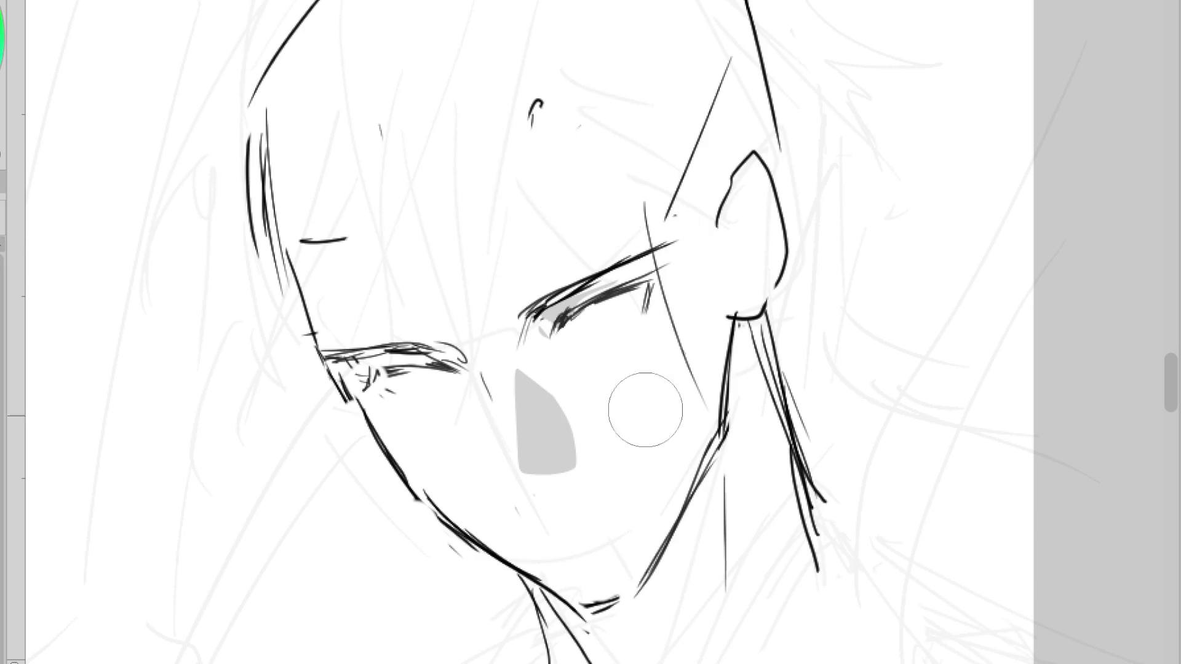
left_click_drag(645, 409, 540, 514)
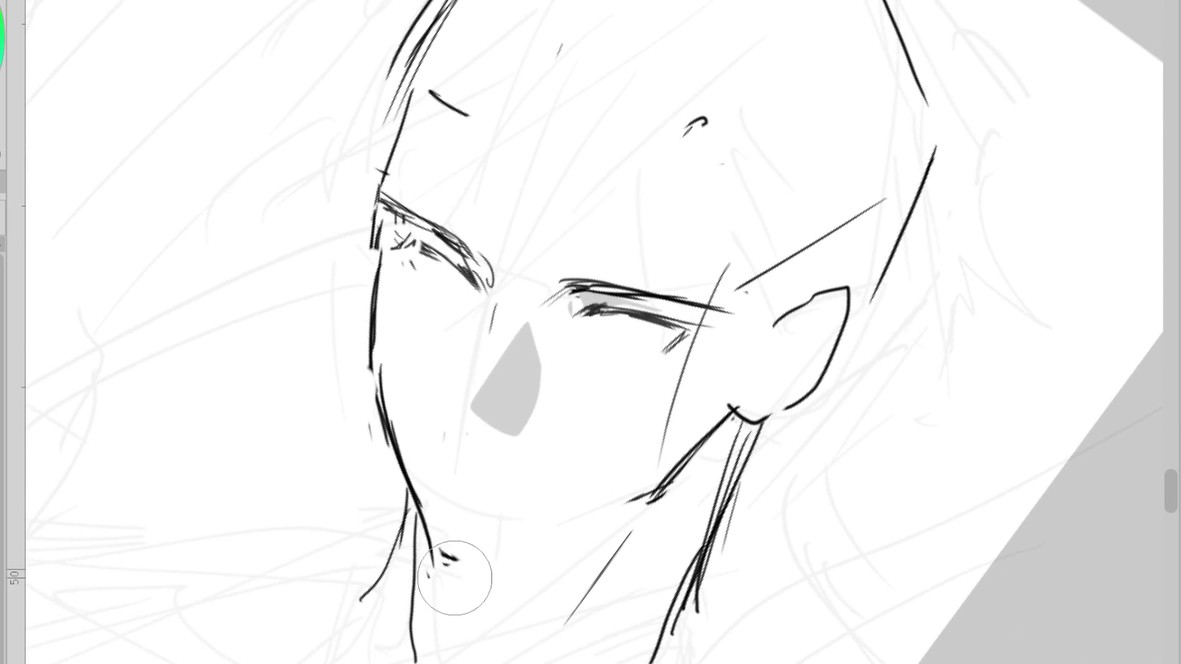
- Draw the jawline along the chin and erase the ear outline and upper neck lines
mouse_move(440, 556)
left_mouse_down()
mouse_move(473, 566)
mouse_move(652, 492)
left_mouse_up()
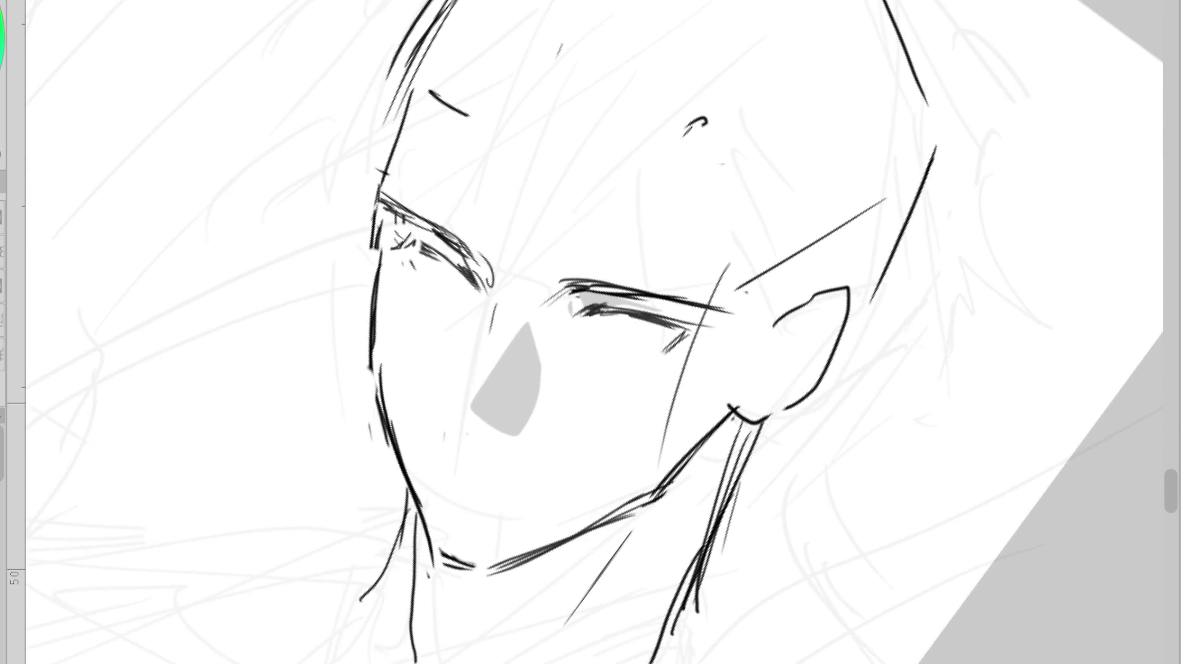
mouse_move(842, 295)
left_mouse_down()
mouse_move(756, 364)
mouse_move(719, 443)
left_mouse_up()
left_click_drag(714, 315, 749, 372)
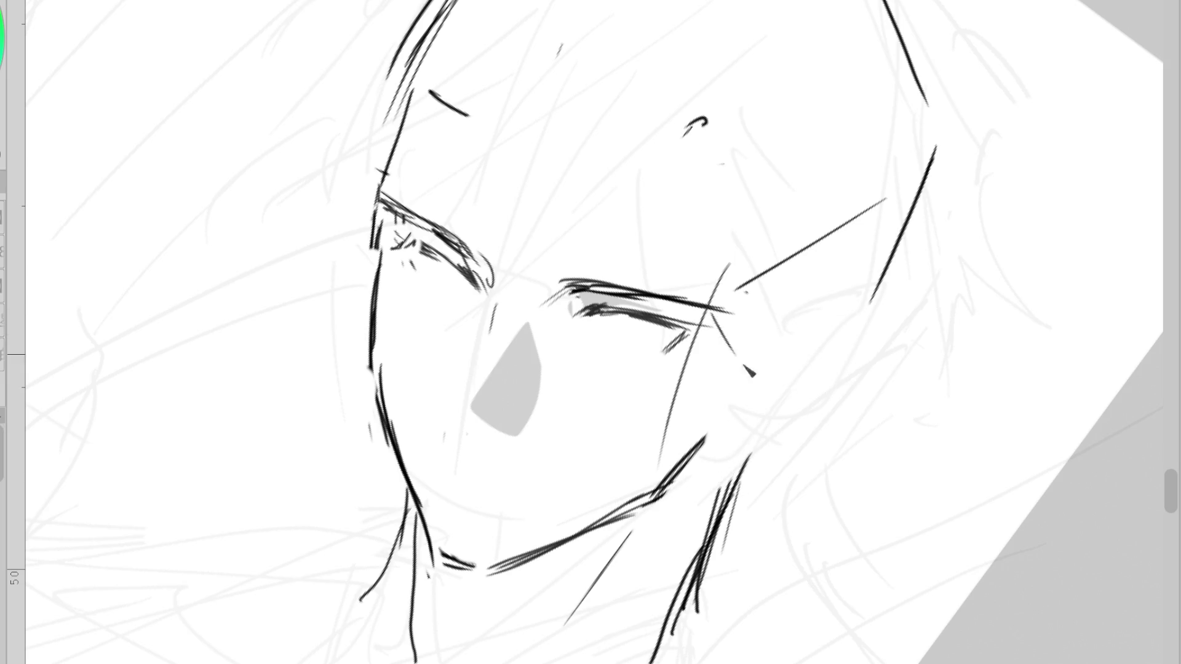
key("ctrl+z")
- Redraw the lash stroke further inward and a longer curved lower lid under the eye
mouse_move(413, 257)
left_mouse_down()
mouse_move(403, 265)
mouse_move(424, 277)
left_mouse_up()
key("ctrl+z")
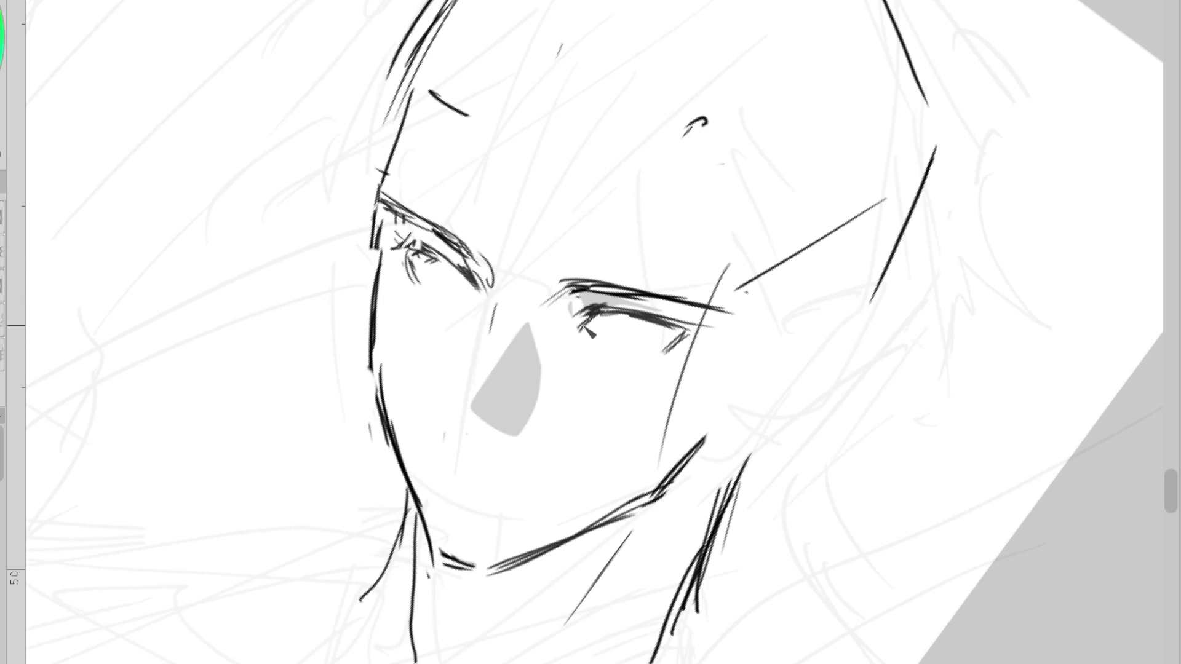
key("ctrl+z")
mouse_move(580, 316)
left_mouse_down()
mouse_move(589, 327)
mouse_move(599, 306)
mouse_move(623, 346)
left_mouse_up()
key("ctrl+z")
mouse_move(653, 326)
left_mouse_down()
mouse_move(686, 332)
mouse_move(664, 353)
mouse_move(640, 346)
left_mouse_up()
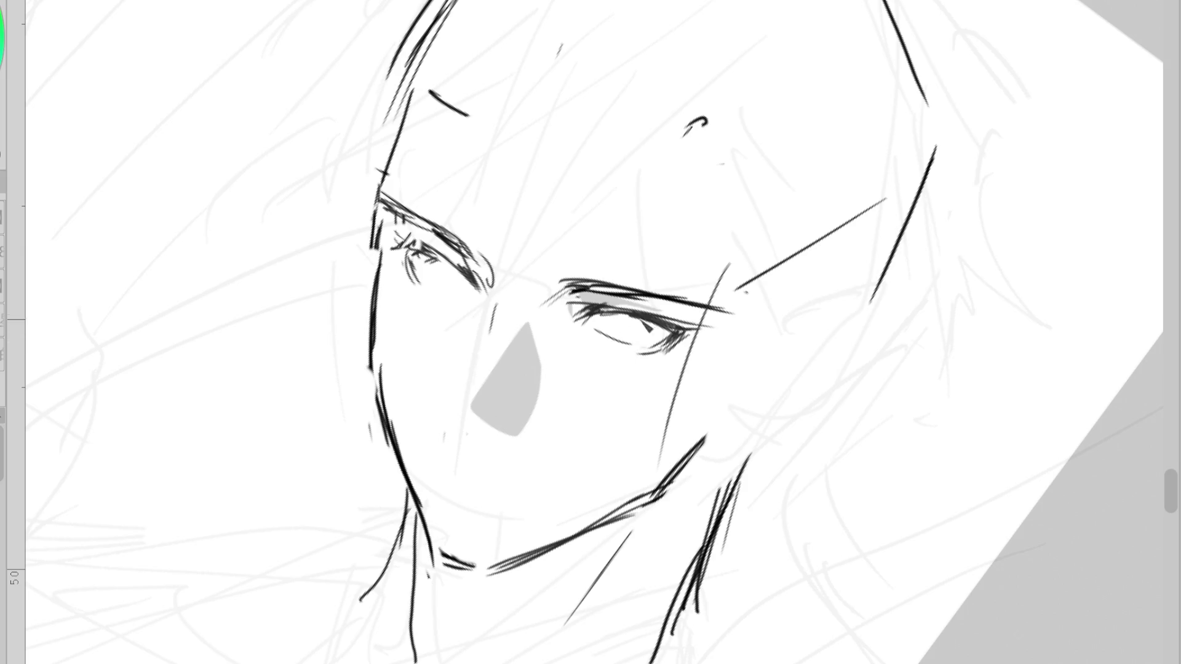
- Darken both upper eyelids and the left eye's corner crease, adding lash marks at its outer corner
key("p")
left_click_drag(564, 280, 724, 312)
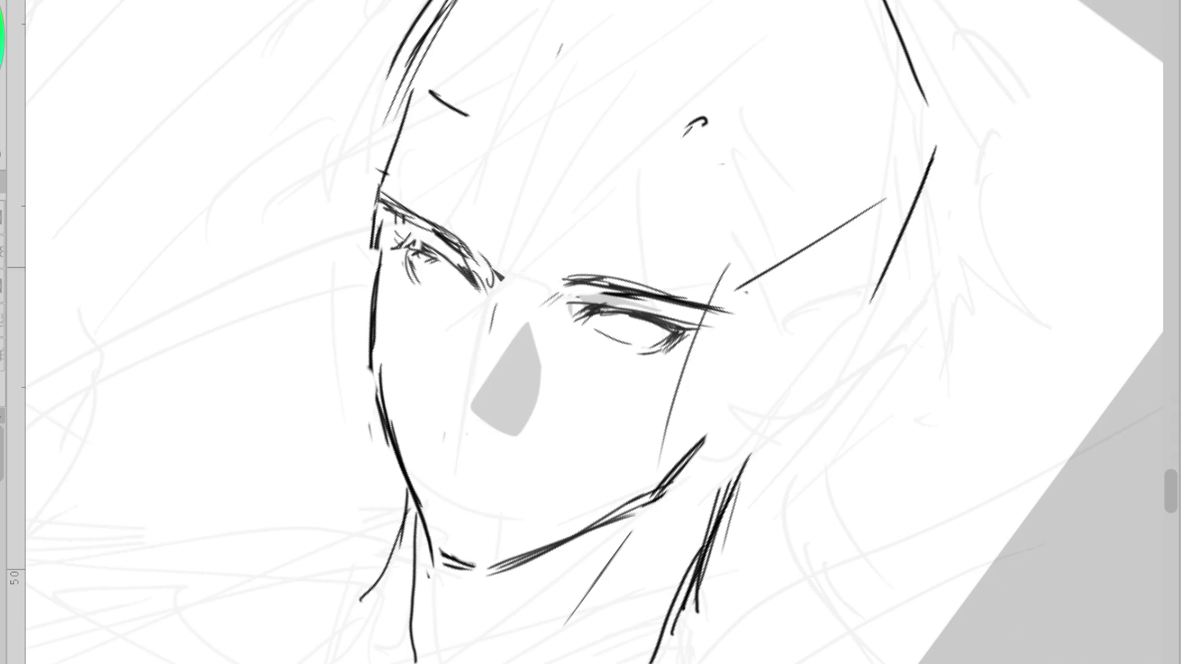
key("b")
key("p")
left_click_drag(436, 247, 484, 292)
left_click_drag(458, 268, 489, 308)
left_click_drag(472, 272, 491, 309)
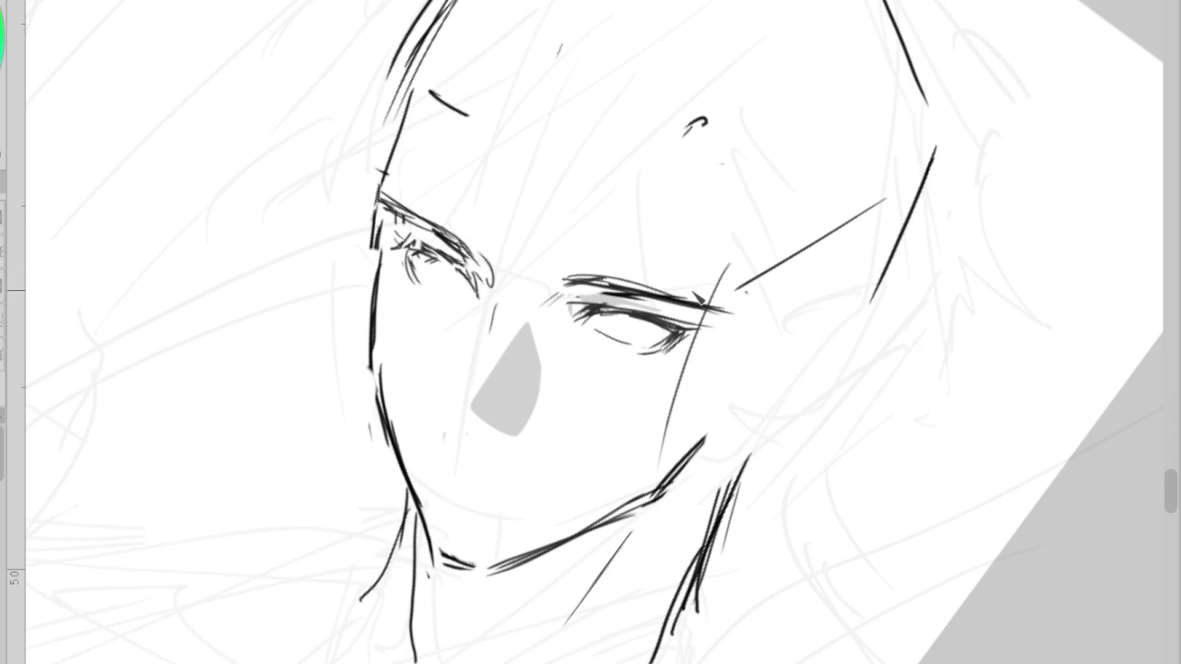
left_click_drag(399, 236, 466, 304)
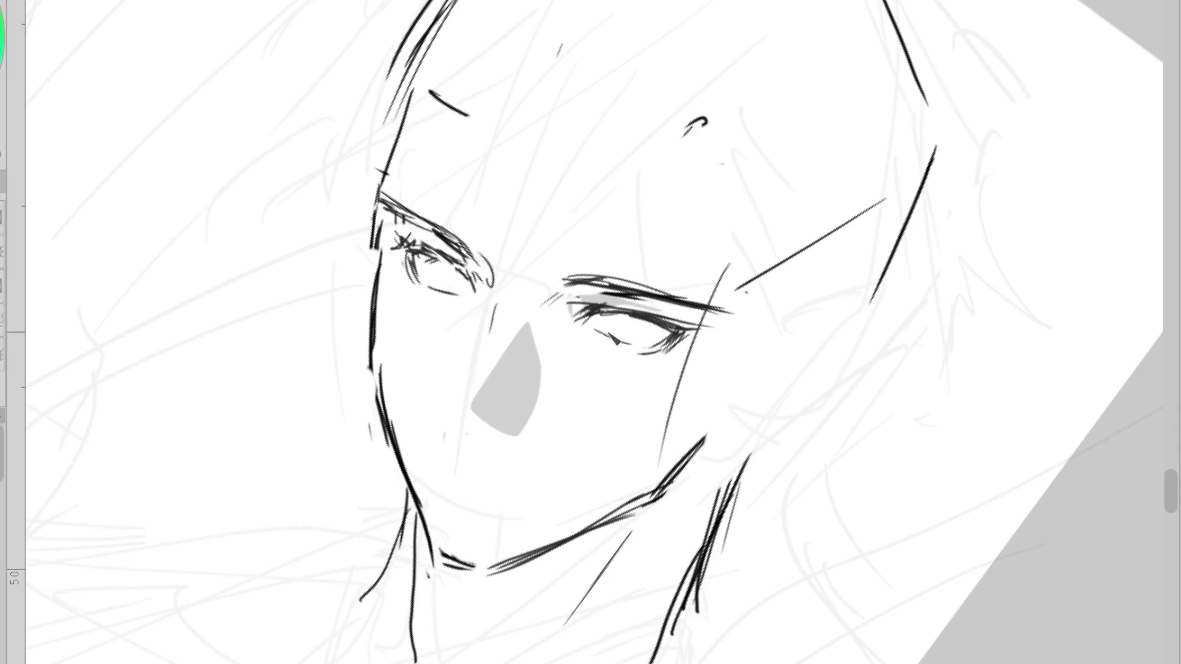
- Trim the grey nose's top and left edge, thicken the eyebrow's outer end, and erase the stray neck strokes
key("e")
mouse_move(541, 328)
left_mouse_down()
mouse_move(494, 371)
mouse_move(498, 418)
left_mouse_up()
key("p")
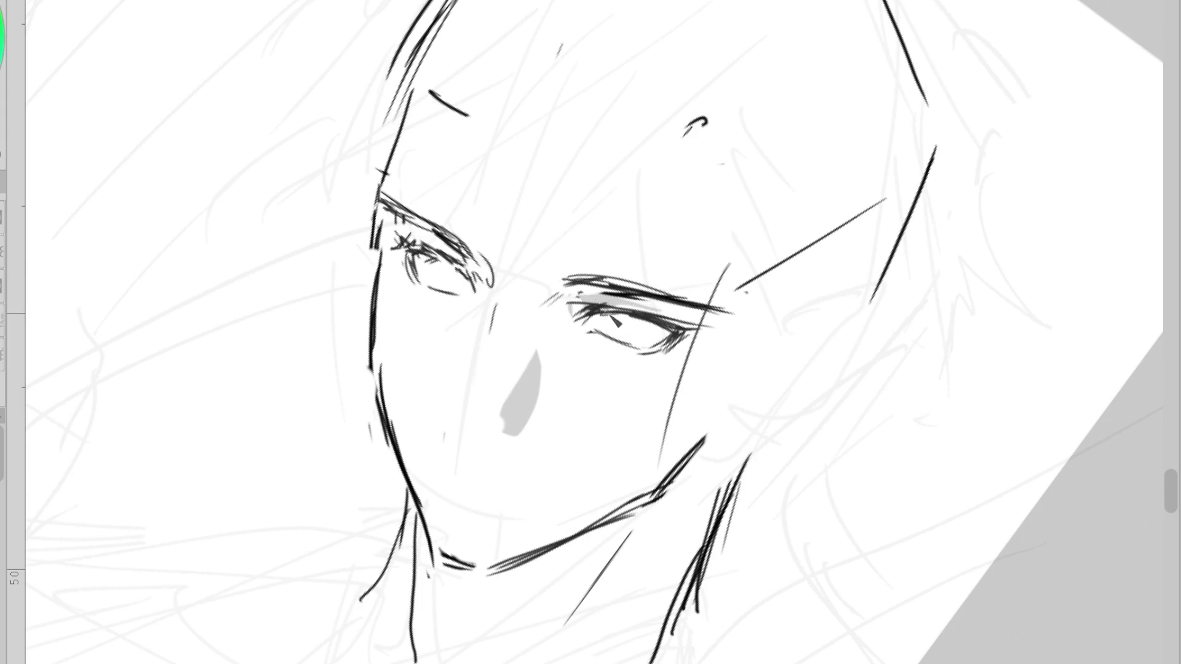
mouse_move(583, 300)
left_mouse_down()
mouse_move(630, 307)
mouse_move(602, 307)
left_mouse_up()
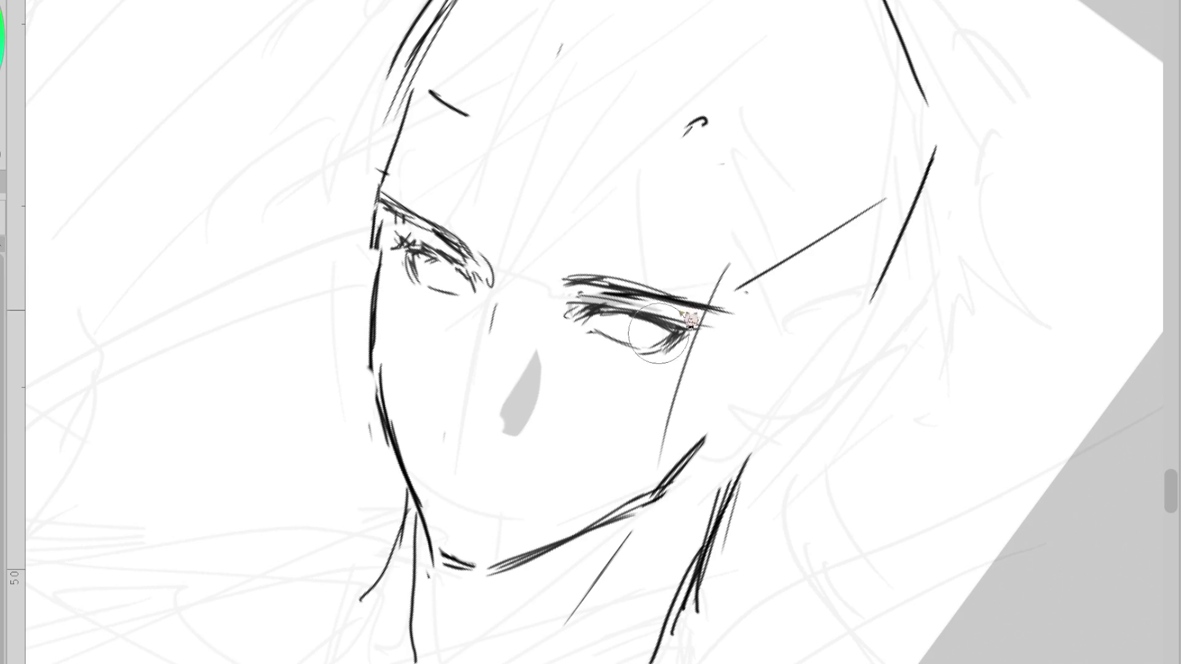
mouse_move(557, 278)
left_mouse_down()
mouse_move(634, 283)
mouse_move(729, 311)
left_mouse_up()
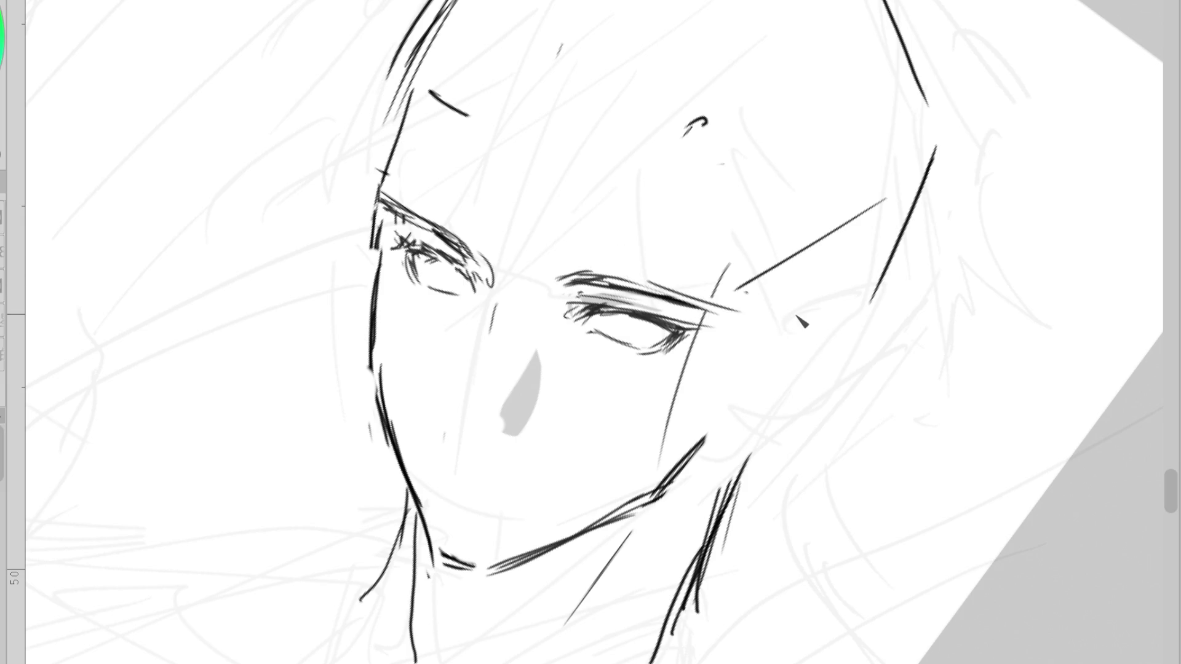
key("e")
mouse_move(732, 479)
left_mouse_down()
mouse_move(730, 504)
mouse_move(877, 192)
mouse_move(664, 307)
left_mouse_up()
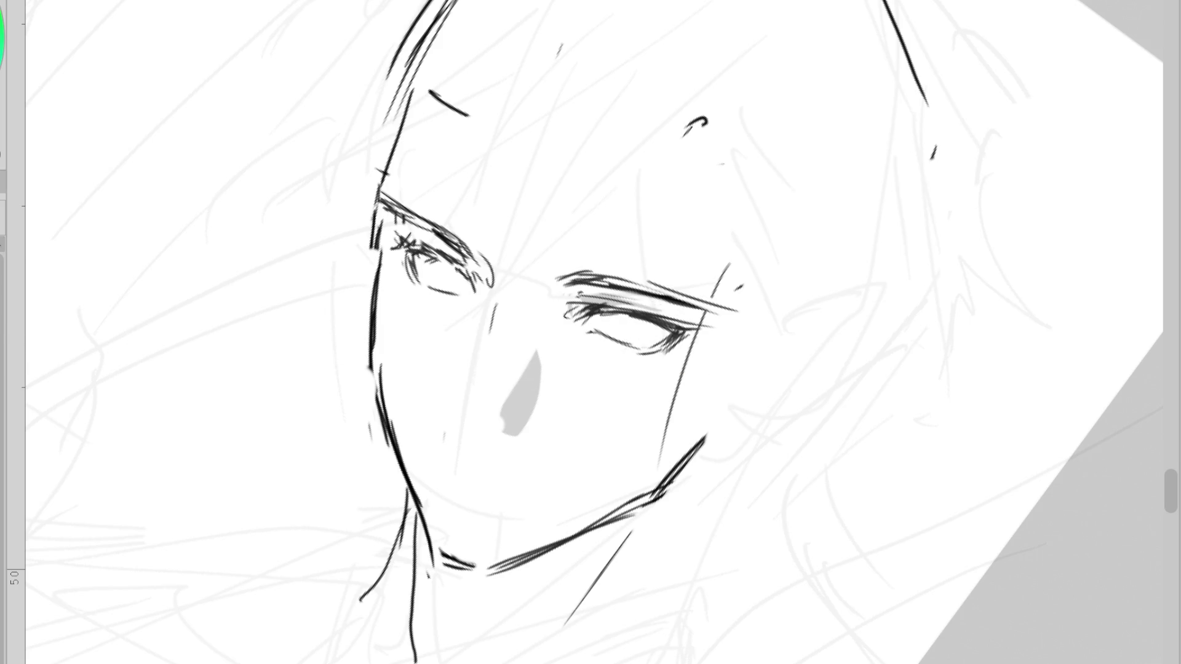
- Draw the left eye's iris and lower lid curve, and place a small pupil in the right eye
key("p")
mouse_move(430, 258)
left_mouse_down()
mouse_move(428, 286)
mouse_move(453, 297)
mouse_move(454, 278)
mouse_move(467, 294)
left_mouse_up()
key("ctrl+z")
key("ctrl+z")
key("ctrl+z")
key("ctrl+z")
key("ctrl+z")
mouse_move(649, 333)
left_mouse_down()
mouse_move(661, 341)
mouse_move(647, 348)
left_mouse_up()
key("ctrl+z")
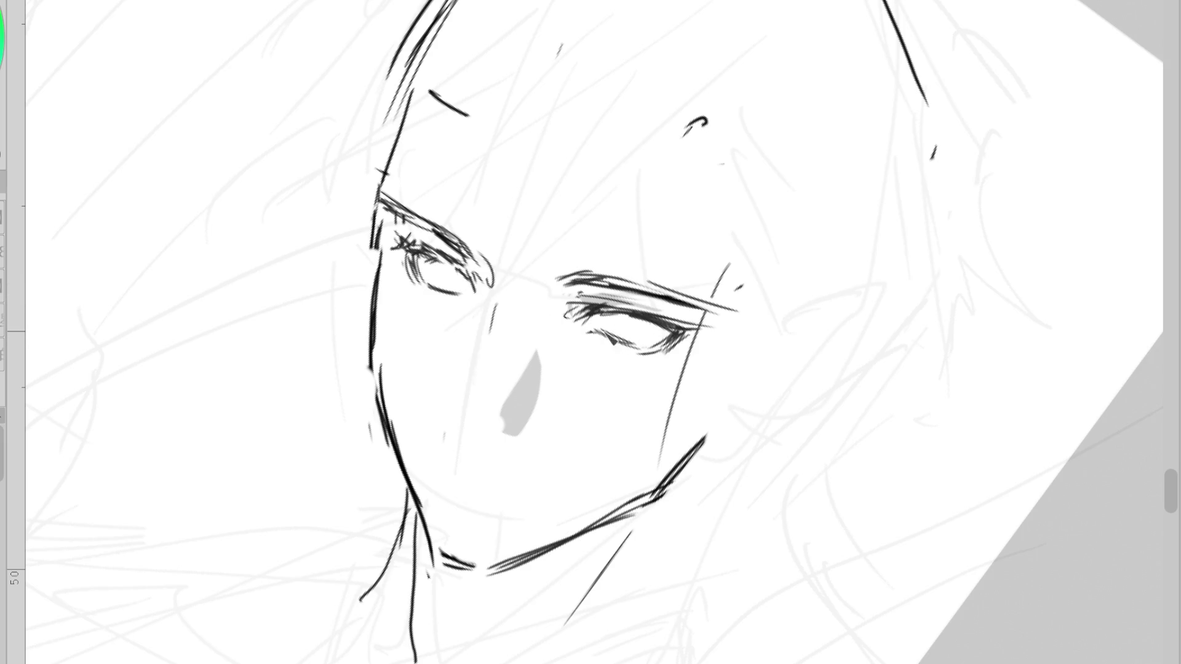
key("ctrl+z")
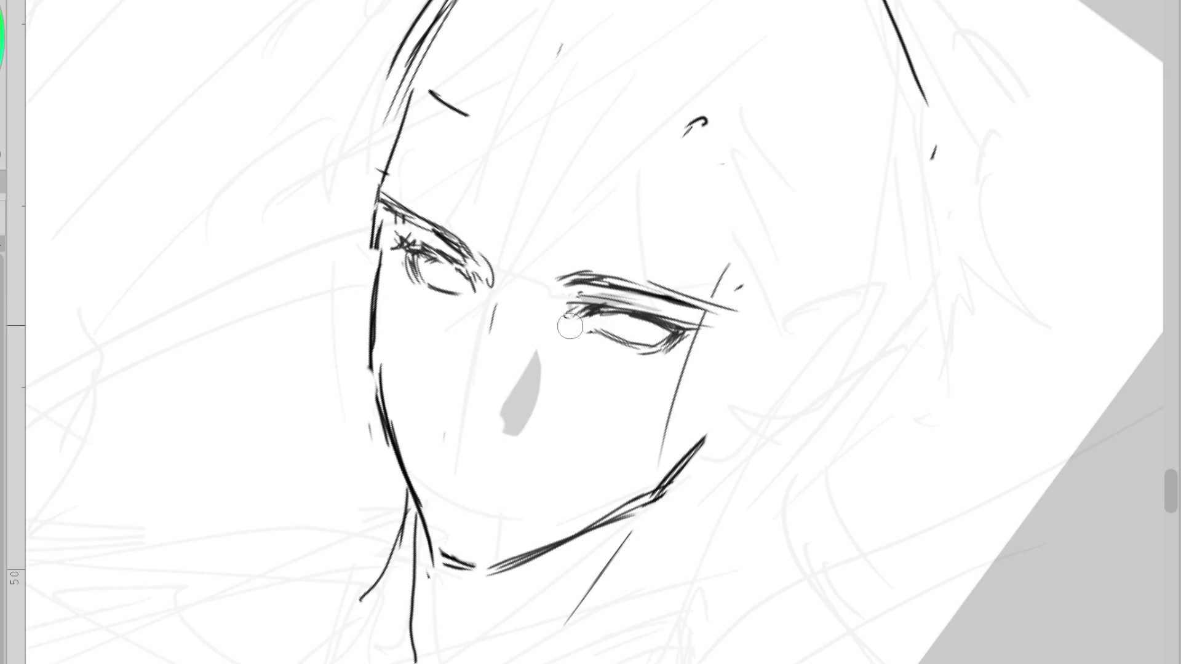
left_click_drag(612, 315, 621, 321)
- Redraw the left upper lid lower, hatch the right upper lid, and add strokes inside the right iris
key("ctrl+z")
left_click_drag(377, 205, 446, 228)
left_click_drag(578, 284, 665, 294)
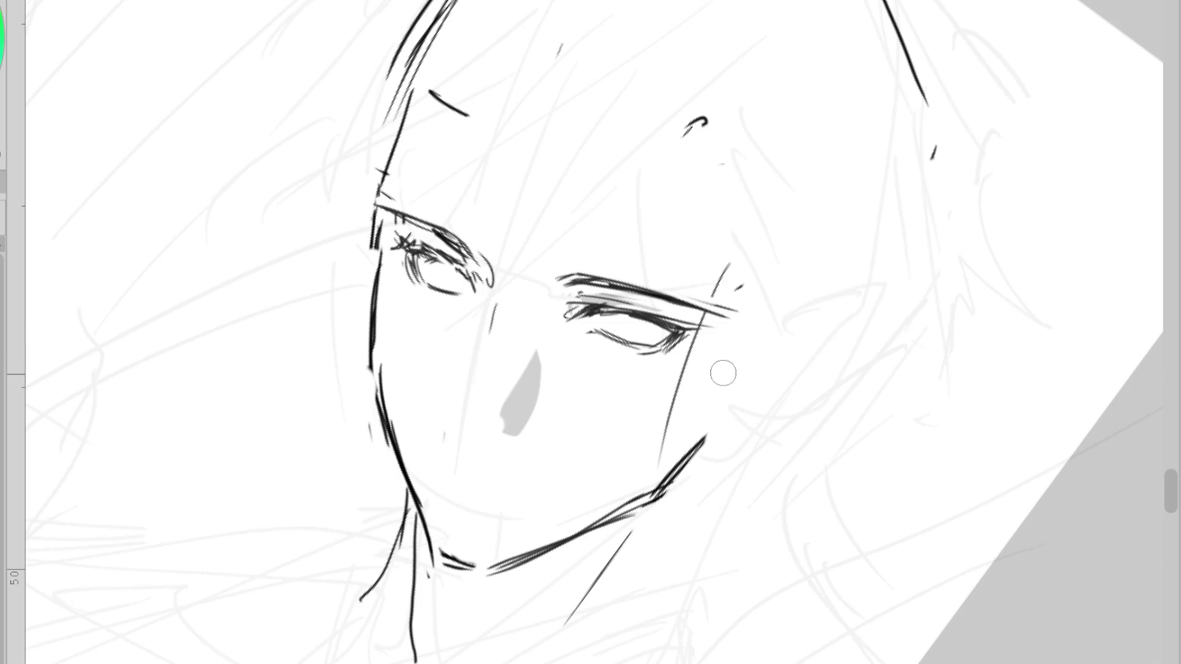
key("Delete")
left_click_drag(609, 304, 618, 311)
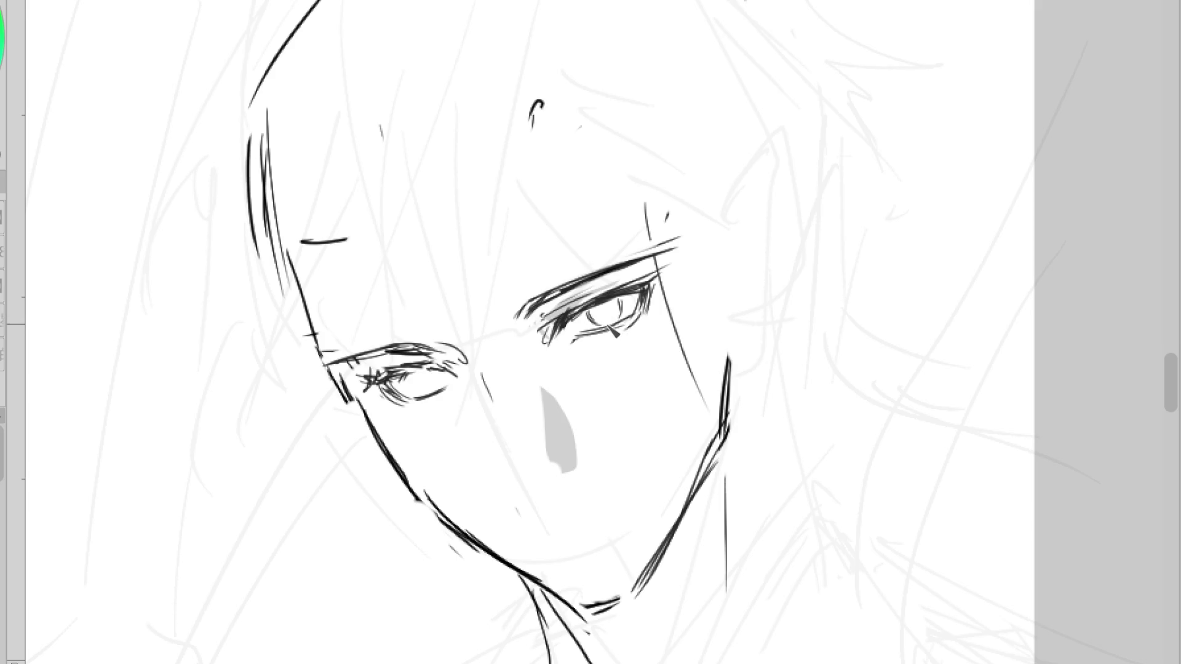
- Draw a few more short detail strokes inside the right eye's iris
mouse_move(588, 332)
left_mouse_down()
mouse_move(618, 316)
mouse_move(606, 334)
mouse_move(579, 340)
mouse_move(615, 315)
left_mouse_up()
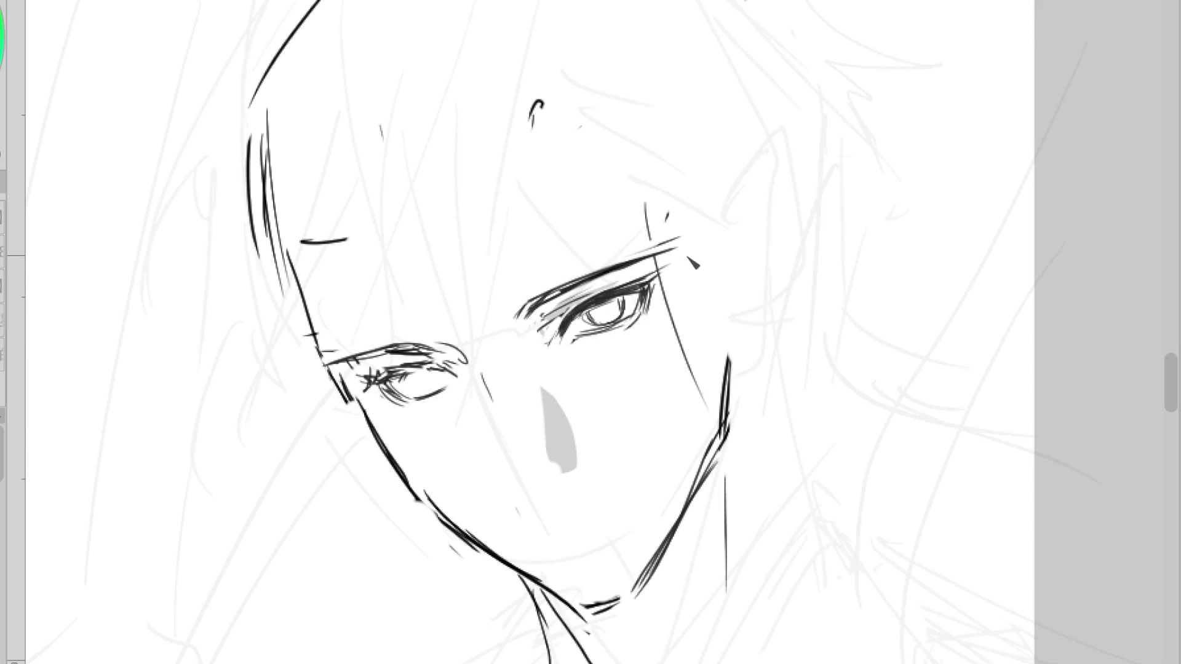
- Add inner-corner lashes, thicken the upper lid over the iris, extend and darken the eyebrow toward upper right
left_click_drag(570, 321, 558, 337)
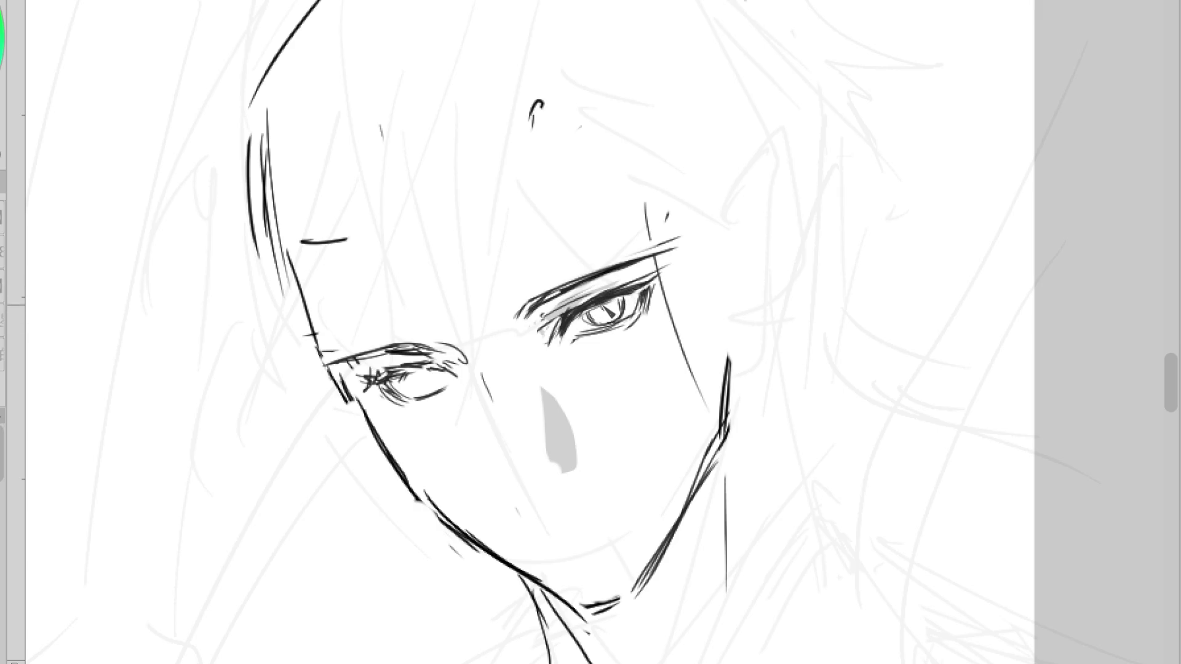
left_click_drag(587, 309, 627, 298)
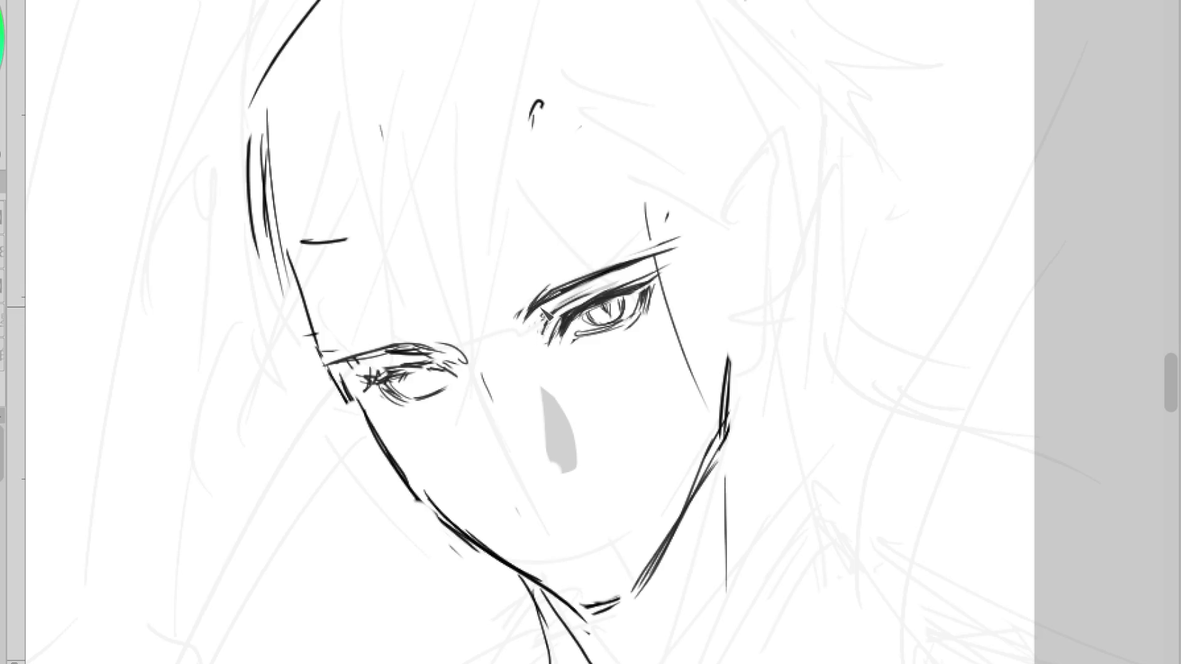
left_click_drag(541, 294, 671, 256)
left_click_drag(588, 273, 693, 231)
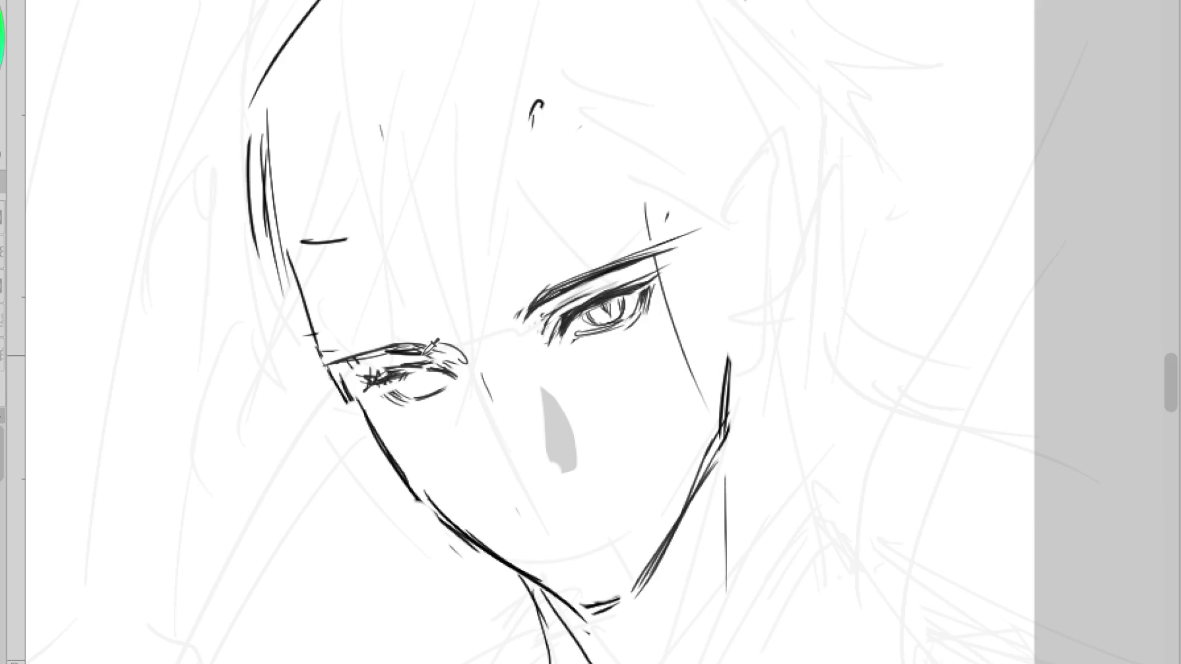
mouse_move(399, 376)
left_mouse_down()
mouse_move(365, 393)
mouse_move(352, 386)
mouse_move(397, 384)
mouse_move(372, 404)
mouse_move(382, 408)
left_mouse_up()
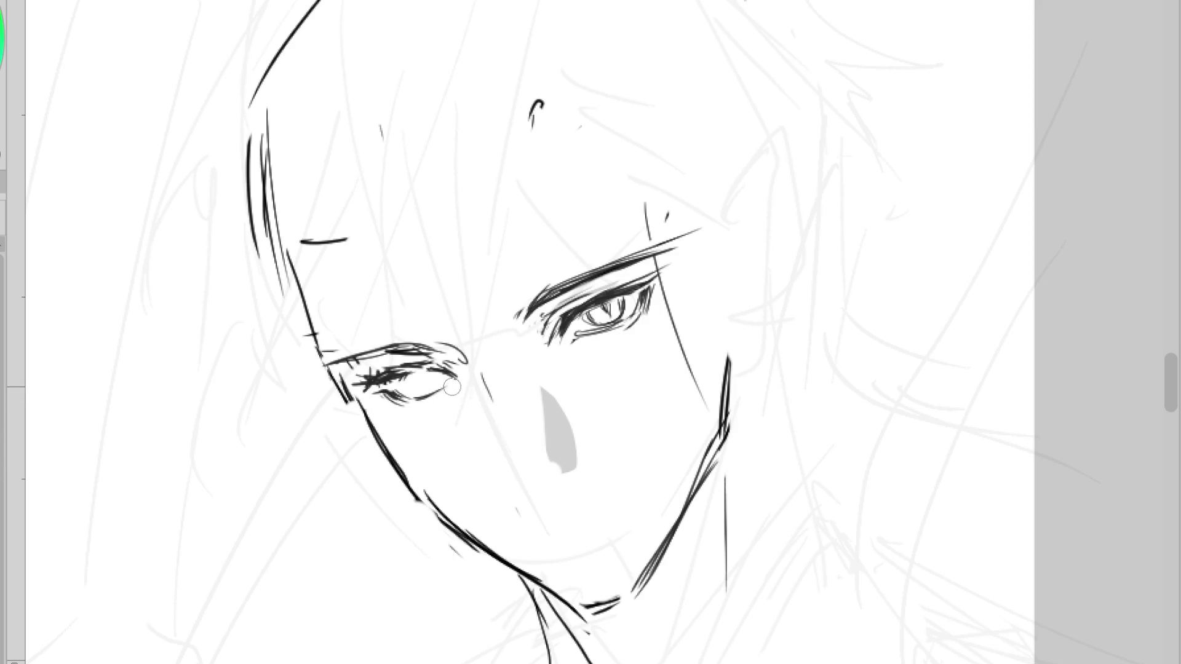
- Redraw the left eye's lower eyelid, reposition its iris mark, and add a small nose-bridge mark
mouse_move(458, 385)
left_mouse_down()
mouse_move(421, 403)
mouse_move(426, 385)
left_mouse_up()
key("ctrl+z")
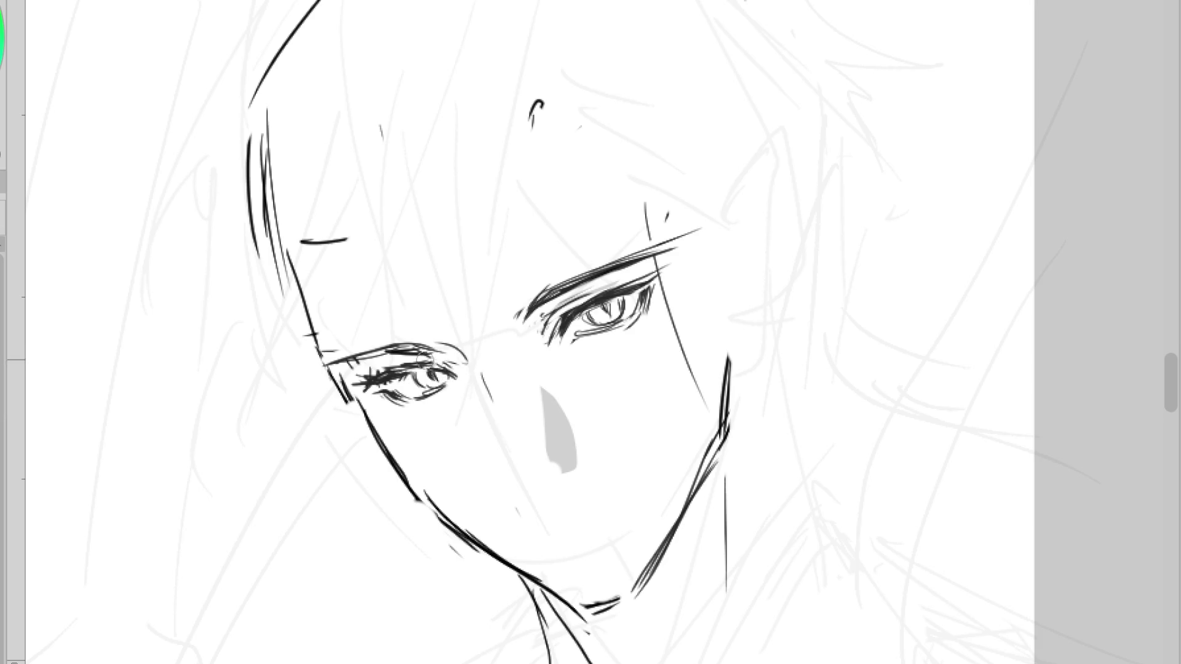
left_click_drag(501, 352, 512, 362)
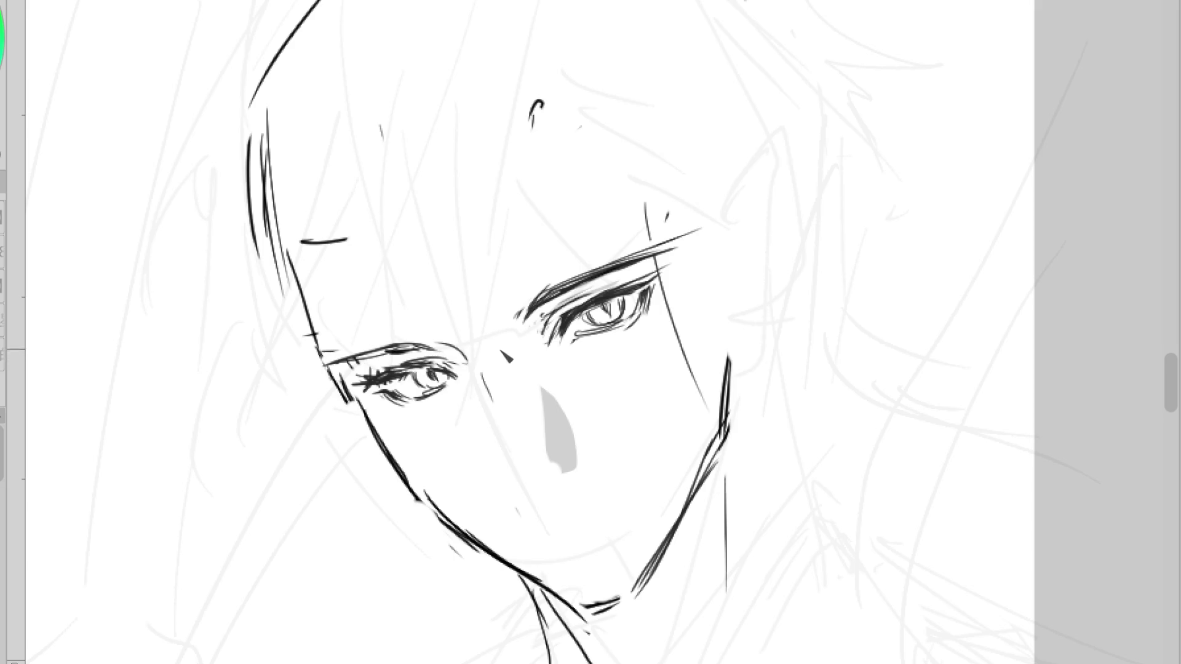
- In a mirrored view, thin the star-shaped outer-corner lashes, then flip back and rotate about 20° clockwise
key("h")
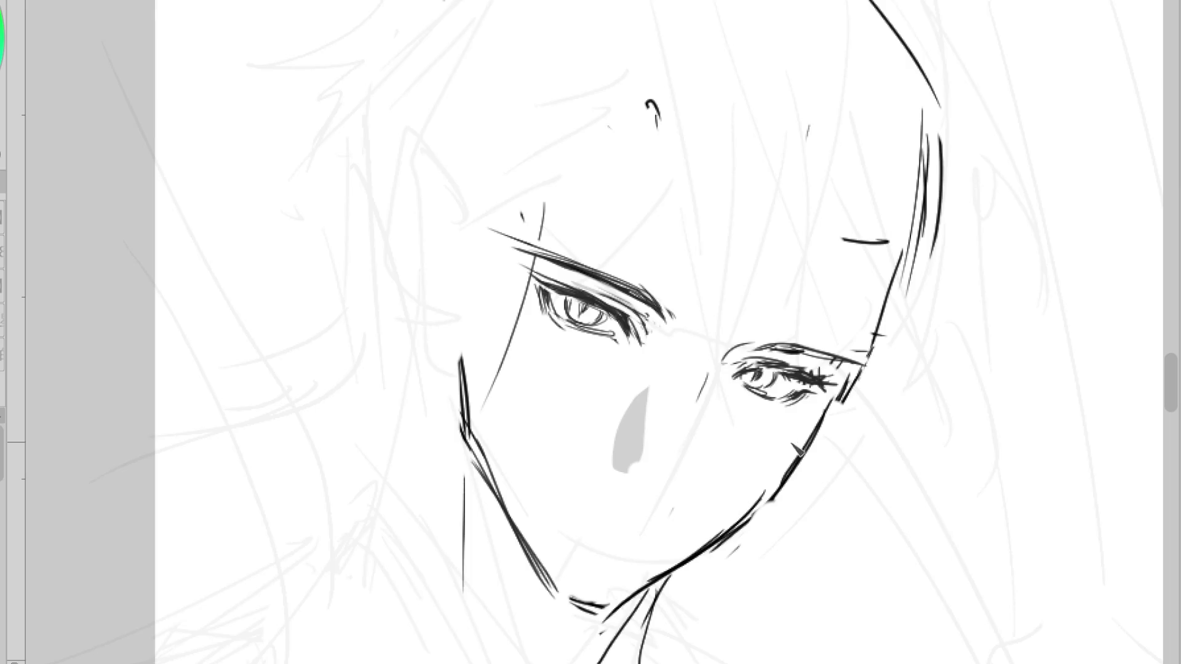
scroll(738, 381, "up", 3)
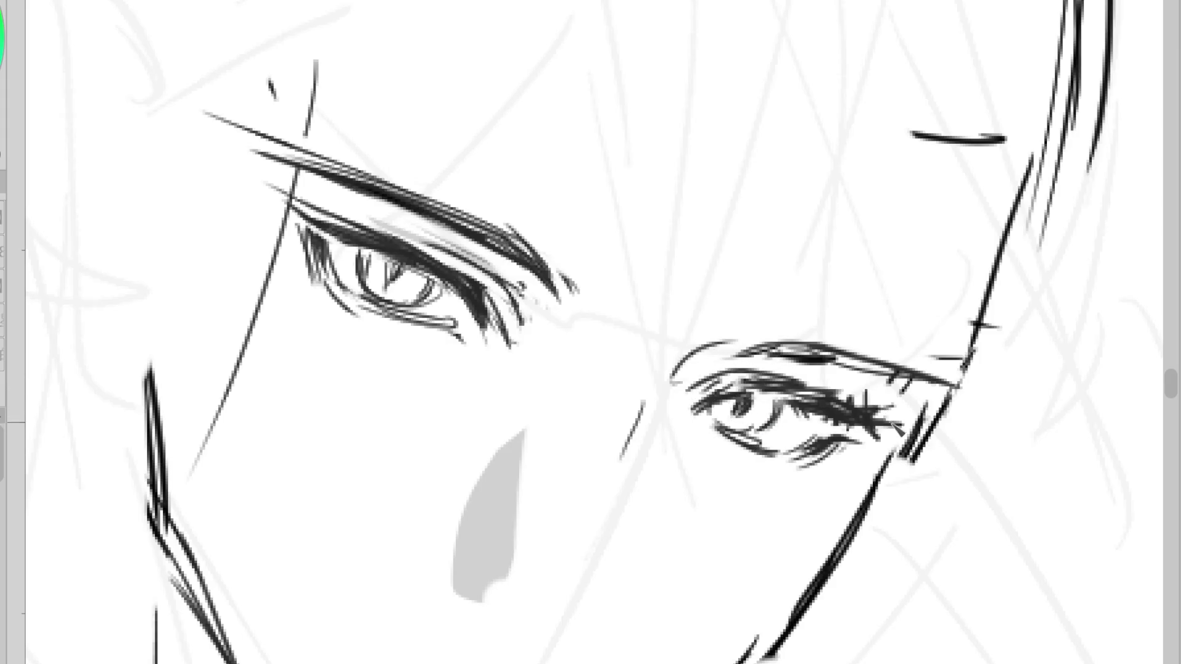
left_click_drag(827, 400, 891, 406)
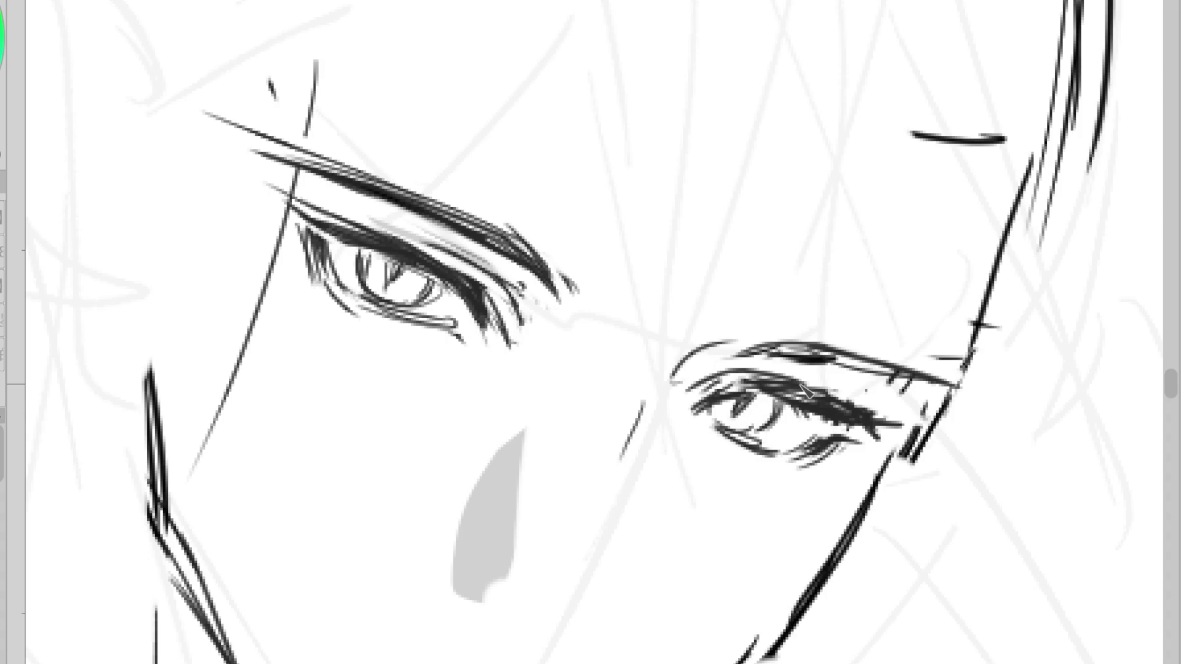
key("h")
scroll(412, 424, "down", 3)
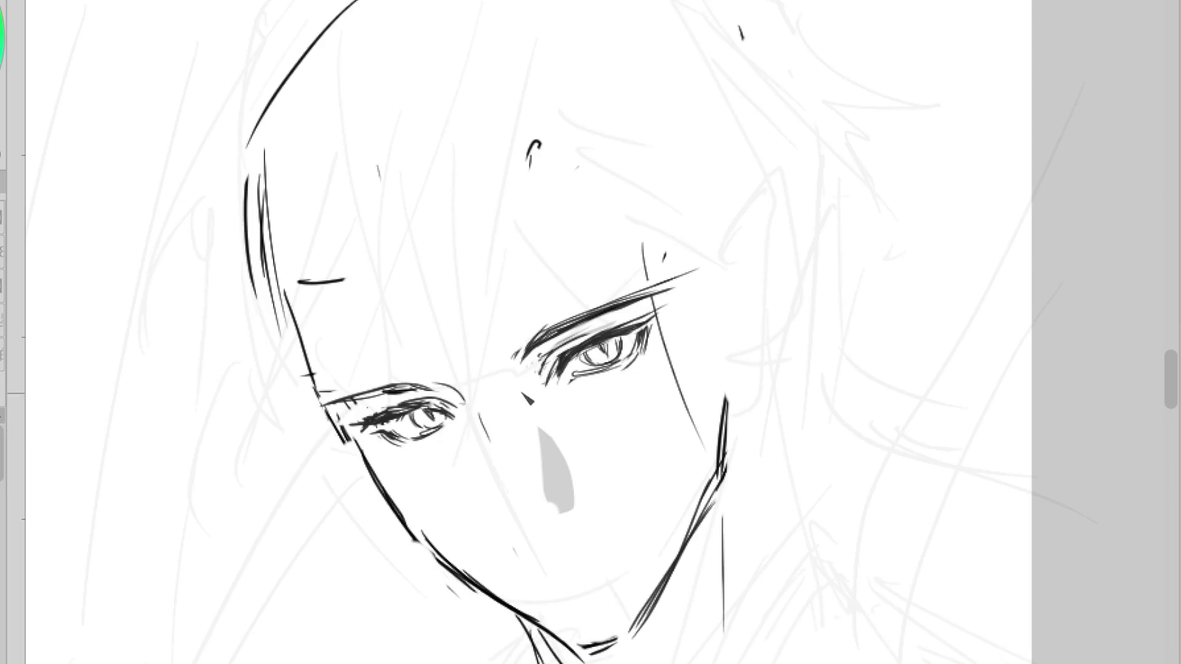
scroll(440, 409, "down", 1)
scroll(440, 409, "up", 1)
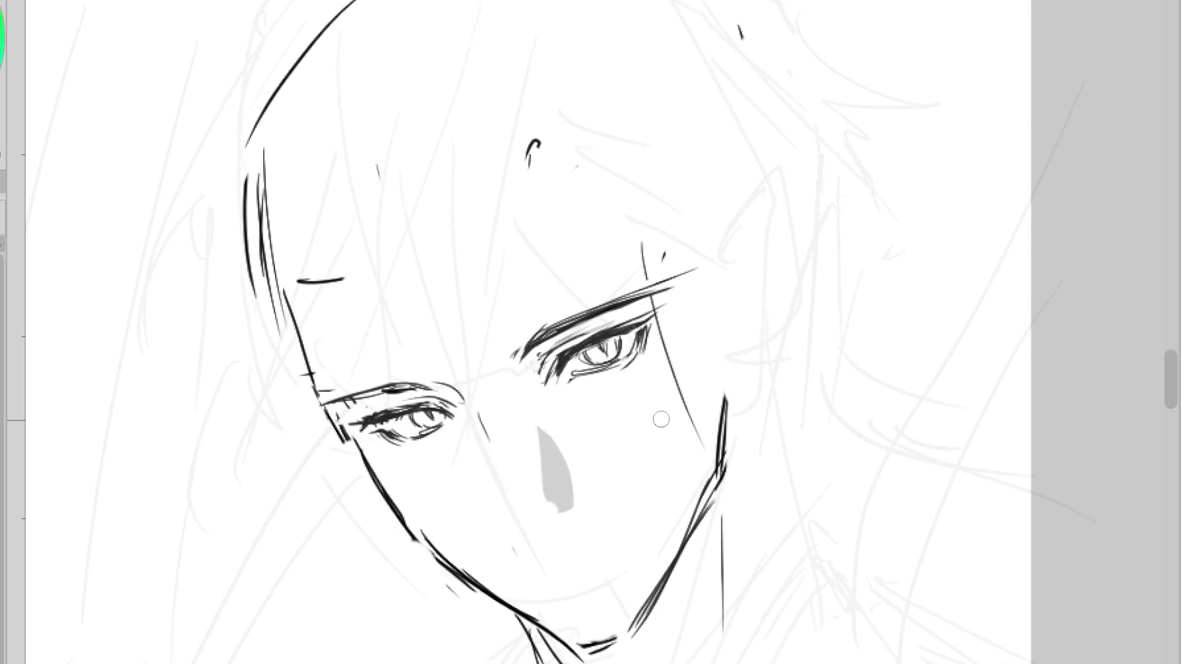
left_click_drag(661, 418, 628, 437)
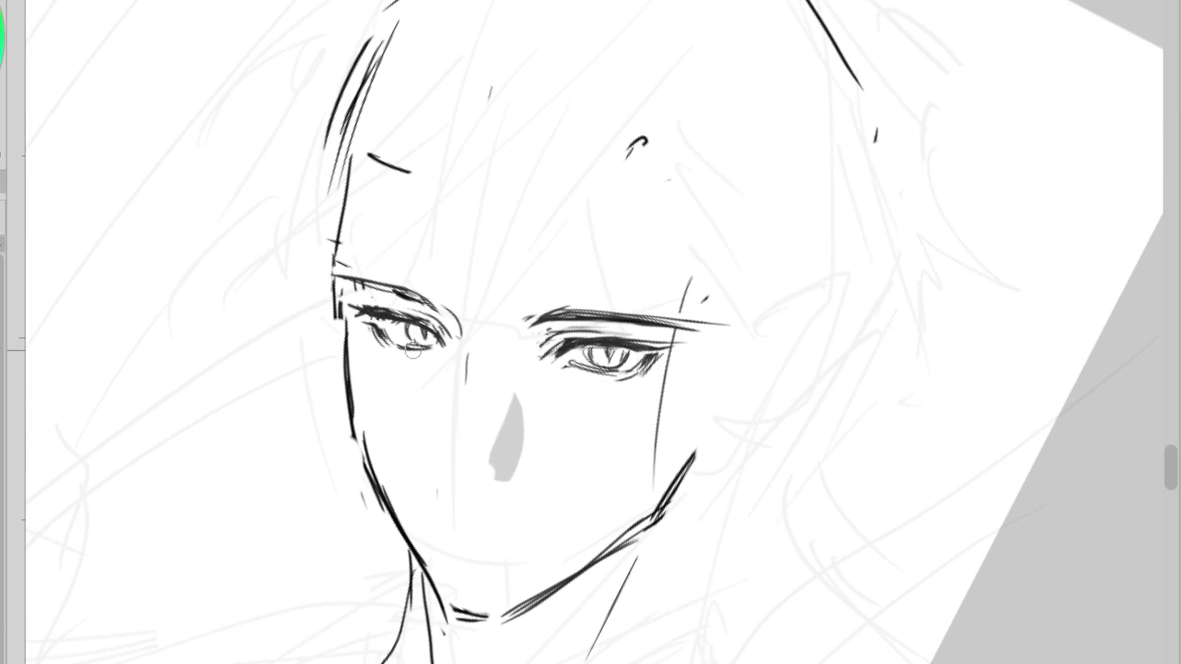
- Ink the left eye's outer corner, iris and lower lid
scroll(417, 348, "up", 2)
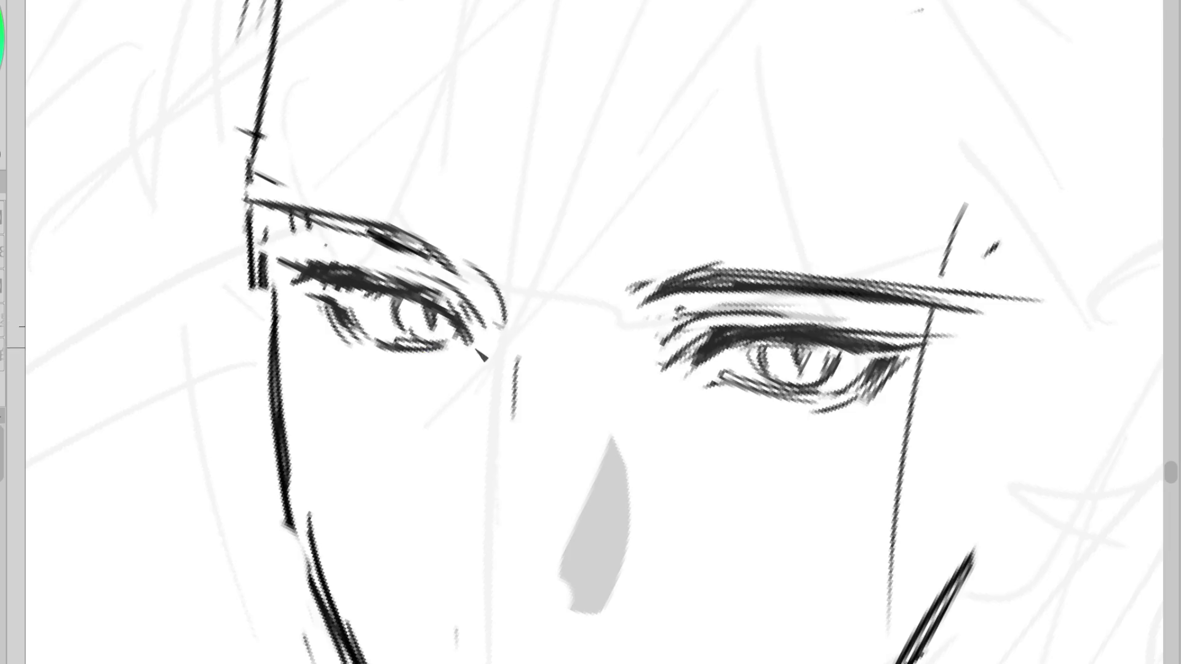
mouse_move(455, 304)
left_mouse_down()
mouse_move(486, 332)
mouse_move(487, 356)
left_mouse_up()
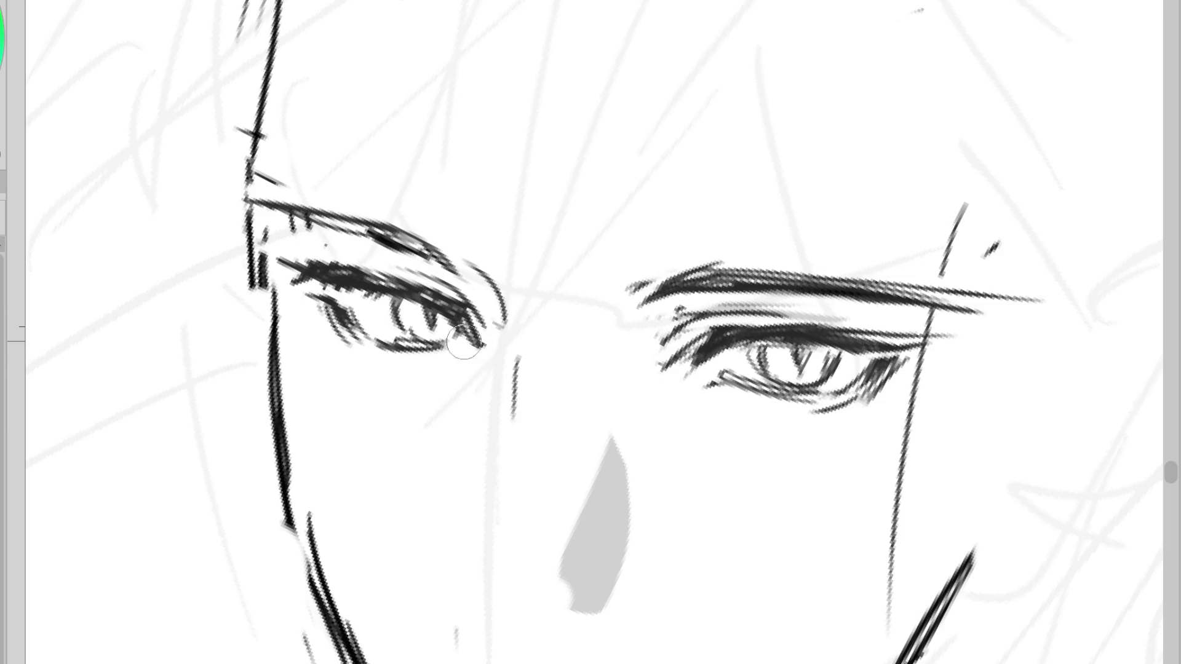
mouse_move(428, 310)
left_mouse_down()
mouse_move(433, 332)
mouse_move(409, 355)
mouse_move(455, 356)
left_mouse_up()
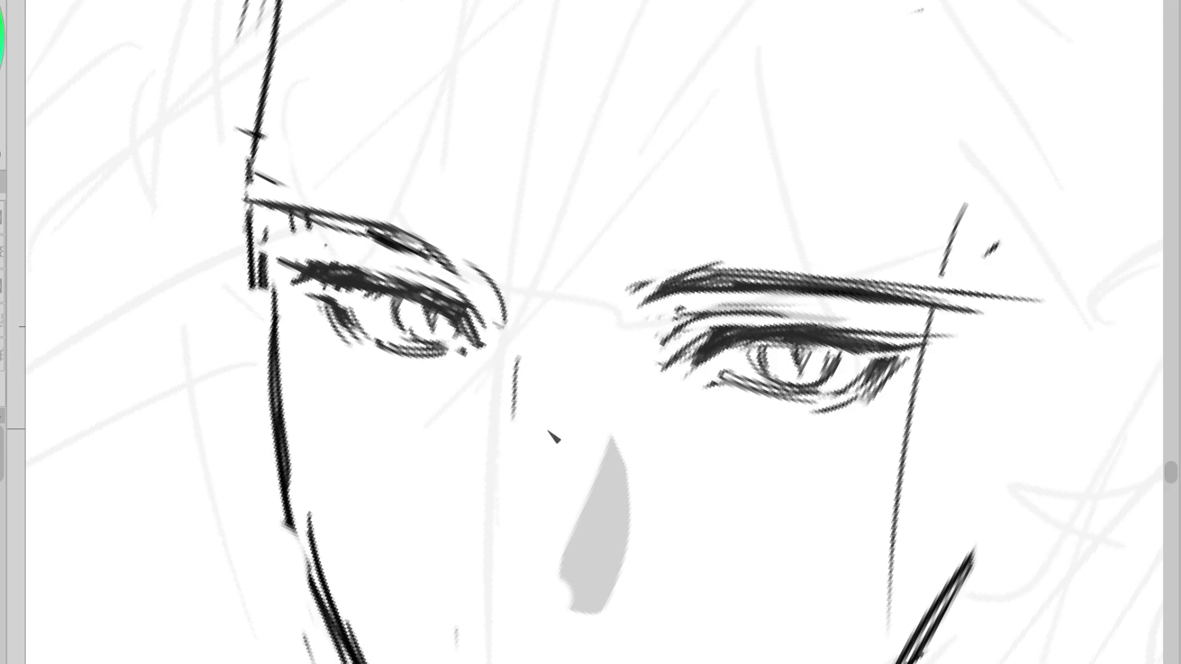
- Erase the lower-left jawline and neck strokes, add a pupil stroke, and remove the stray mark beneath it
scroll(572, 424, "down", 2)
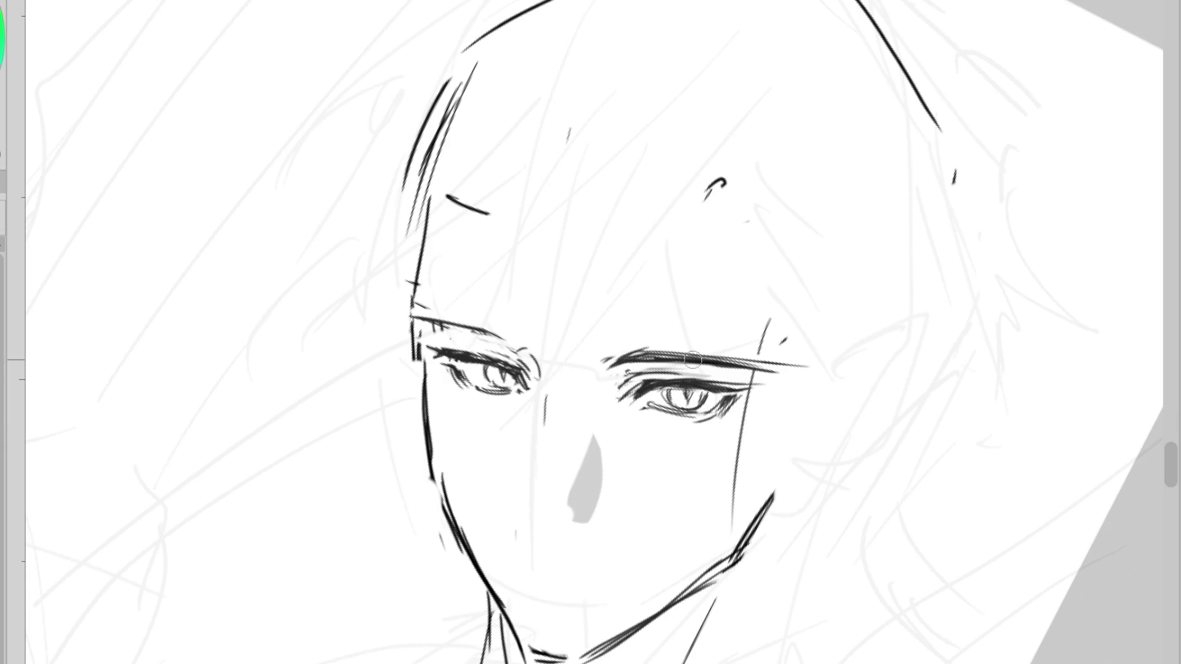
mouse_move(525, 542)
left_mouse_down()
mouse_move(474, 566)
mouse_move(541, 615)
left_mouse_up()
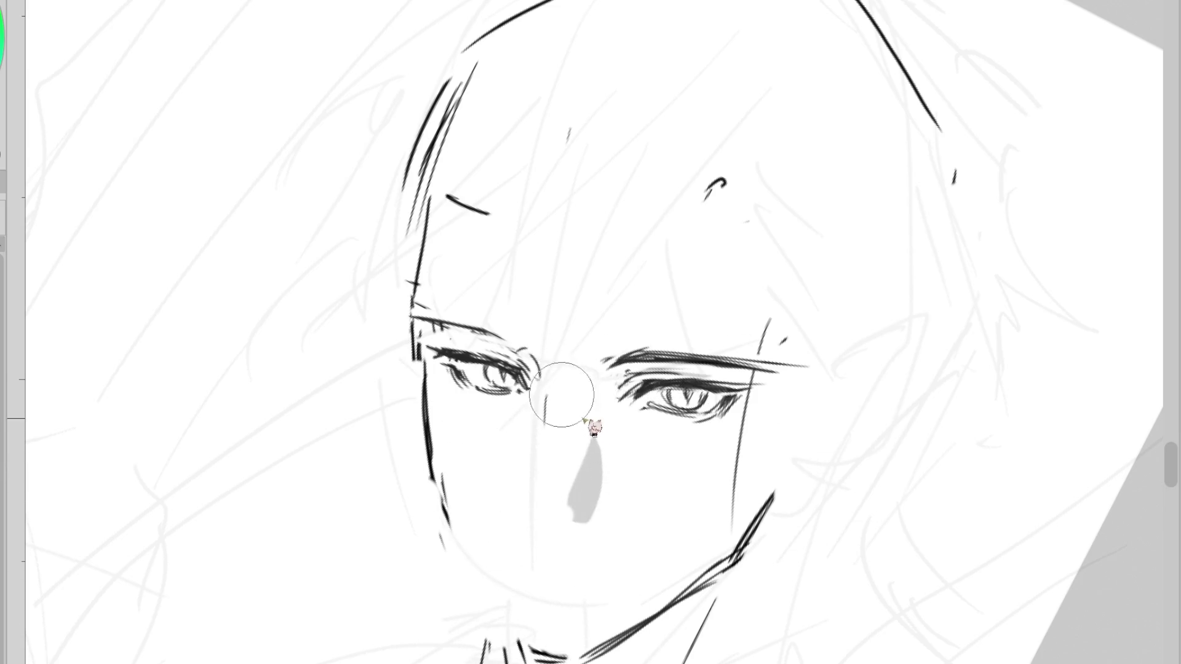
mouse_move(487, 368)
left_mouse_down()
mouse_move(524, 401)
mouse_move(520, 376)
mouse_move(510, 390)
mouse_move(523, 381)
left_mouse_up()
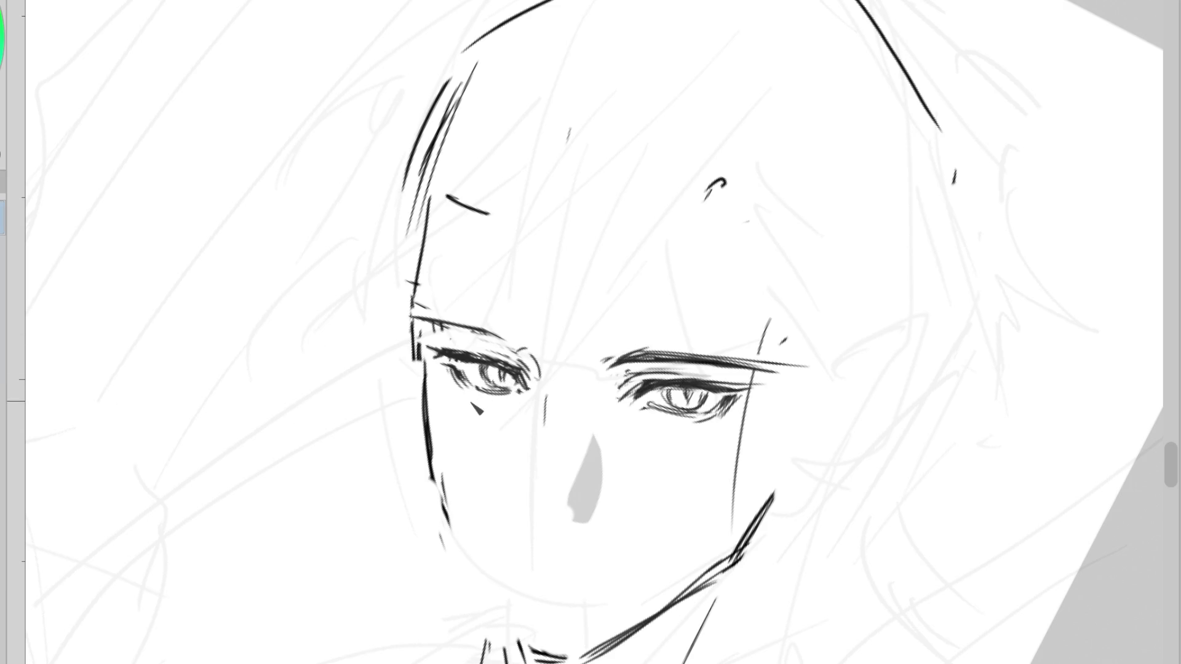
key("ctrl+z")
key("ctrl+z")
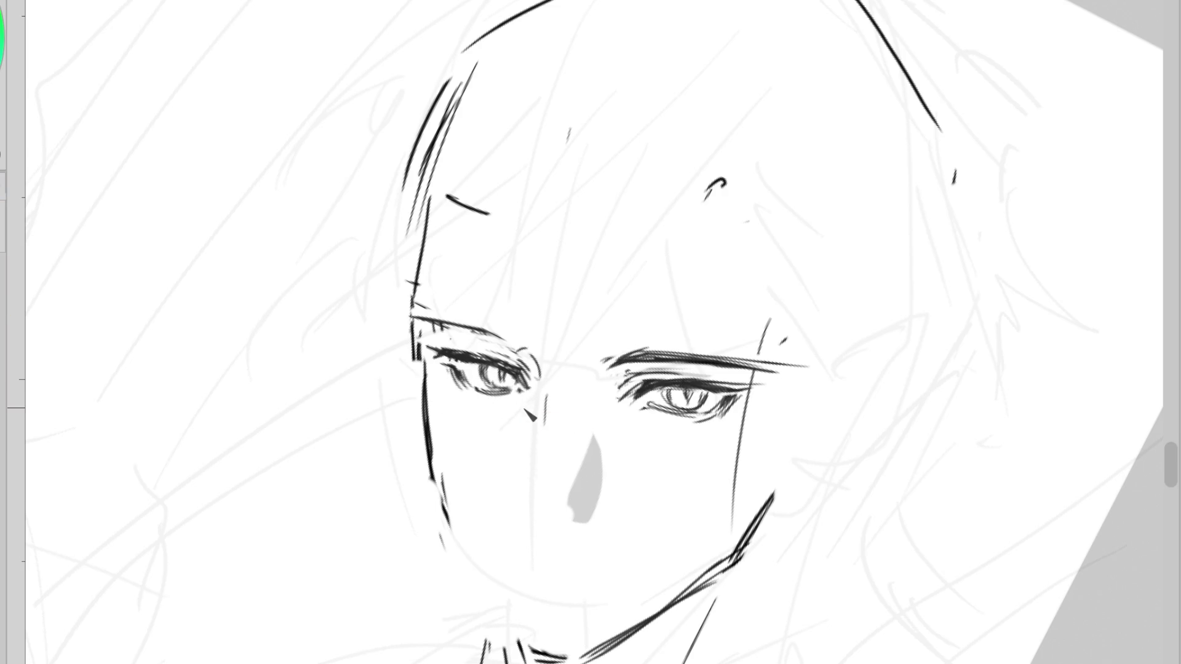
- In a mirrored view, erase the stray strokes at the top of the head
key("m")
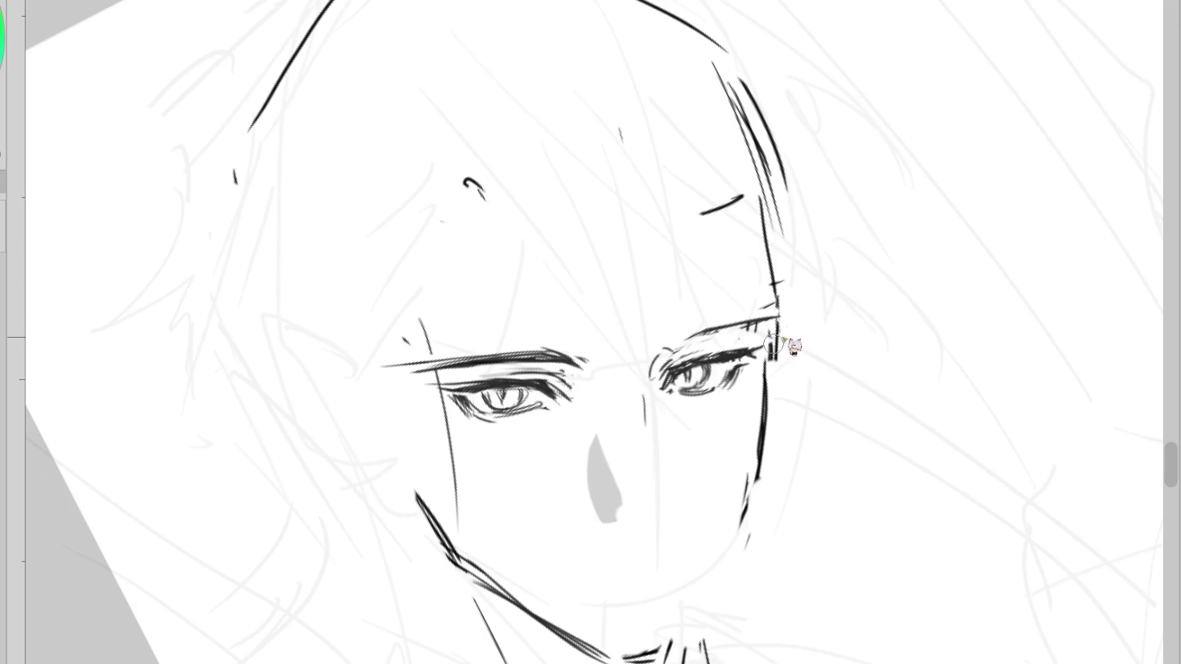
key("e")
mouse_move(782, 320)
left_mouse_down()
mouse_move(677, 211)
mouse_move(250, 132)
mouse_move(831, 47)
mouse_move(887, 191)
left_mouse_up()
- With a smaller eraser, lighten strokes in the left eye, deepen the right iris shading, and unflip the view
key("e")
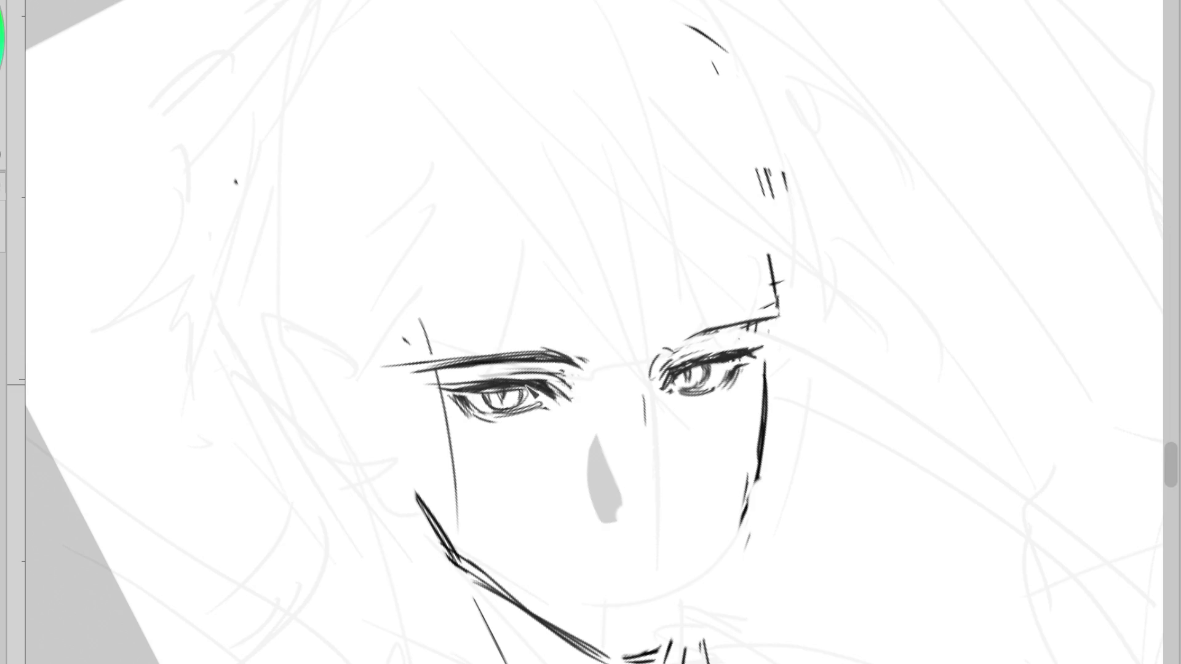
mouse_move(477, 394)
left_mouse_down()
mouse_move(527, 397)
mouse_move(494, 405)
mouse_move(509, 408)
left_mouse_up()
mouse_move(685, 362)
left_mouse_down()
mouse_move(713, 377)
mouse_move(667, 369)
mouse_move(667, 392)
mouse_move(700, 375)
mouse_move(673, 378)
mouse_move(677, 357)
mouse_move(684, 369)
mouse_move(766, 350)
mouse_move(725, 369)
mouse_move(768, 348)
mouse_move(677, 391)
mouse_move(698, 389)
mouse_move(679, 405)
left_mouse_up()
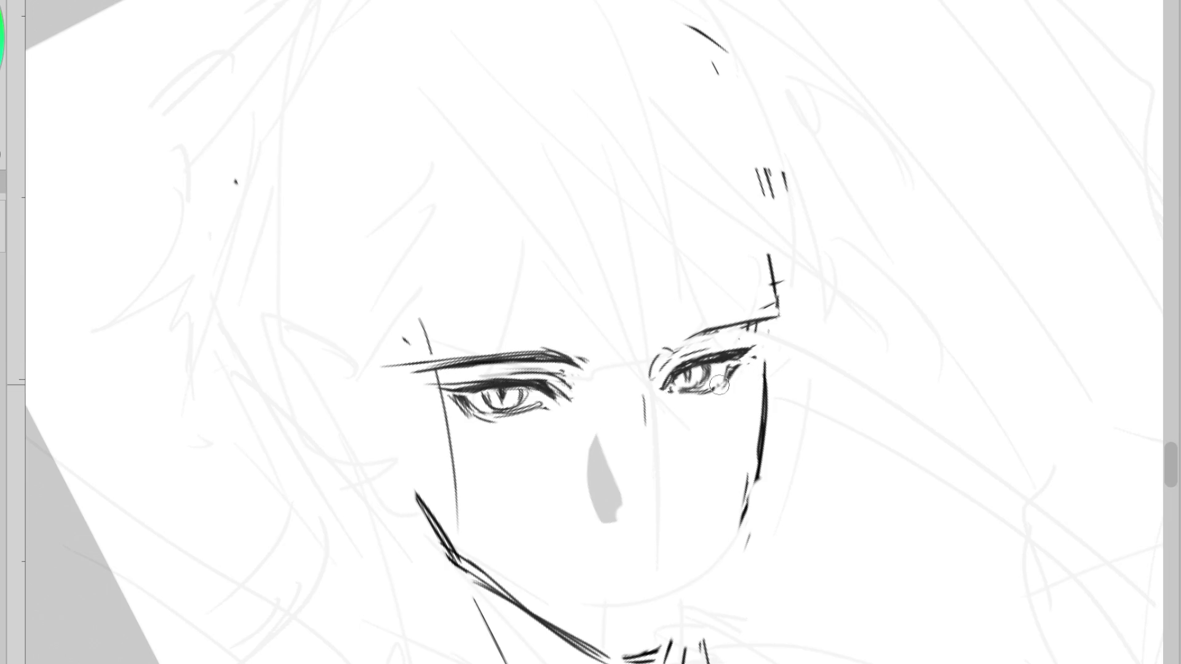
key("h")
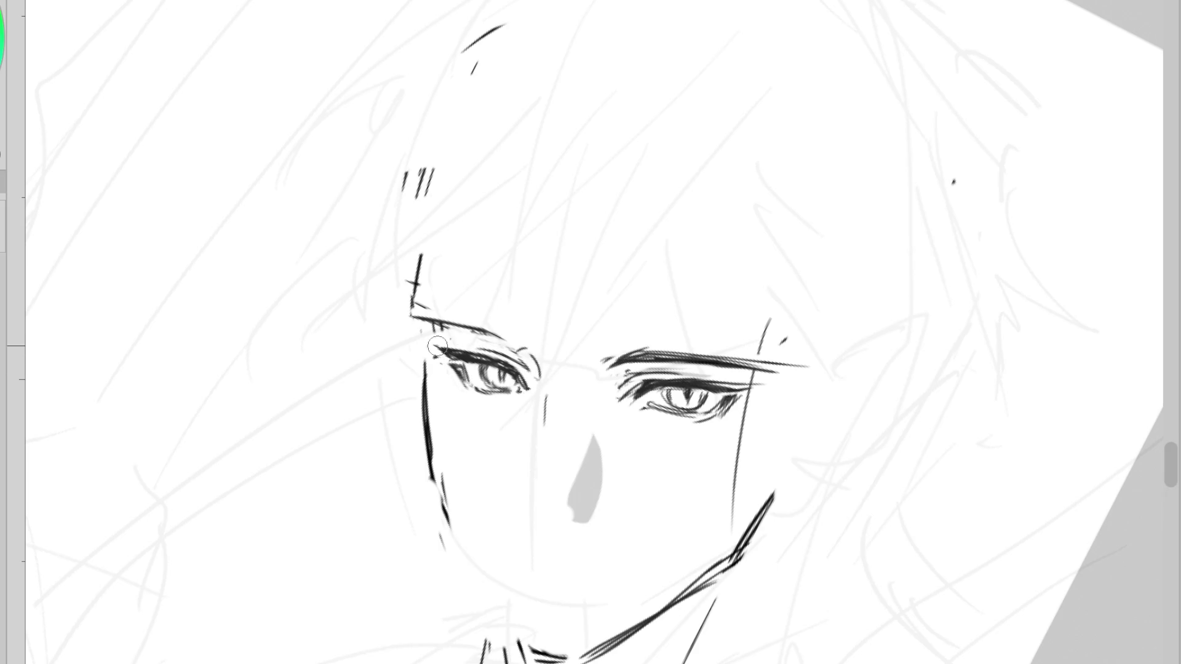
- Darken the left eye's upper lid and brow, close its outer corner, hatch inside, and add a right-eye pupil
mouse_move(483, 330)
left_mouse_down()
mouse_move(540, 374)
mouse_move(533, 368)
left_mouse_up()
mouse_move(437, 332)
left_mouse_down()
mouse_move(537, 371)
mouse_move(486, 337)
mouse_move(417, 321)
left_mouse_up()
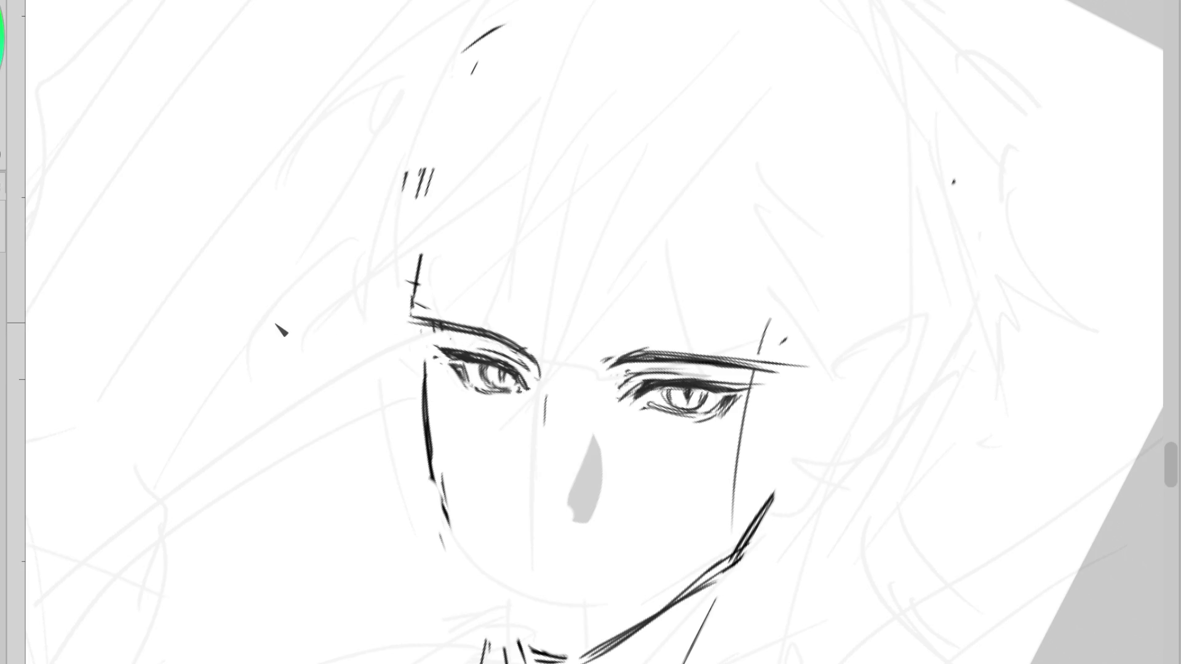
left_click_drag(530, 356, 533, 388)
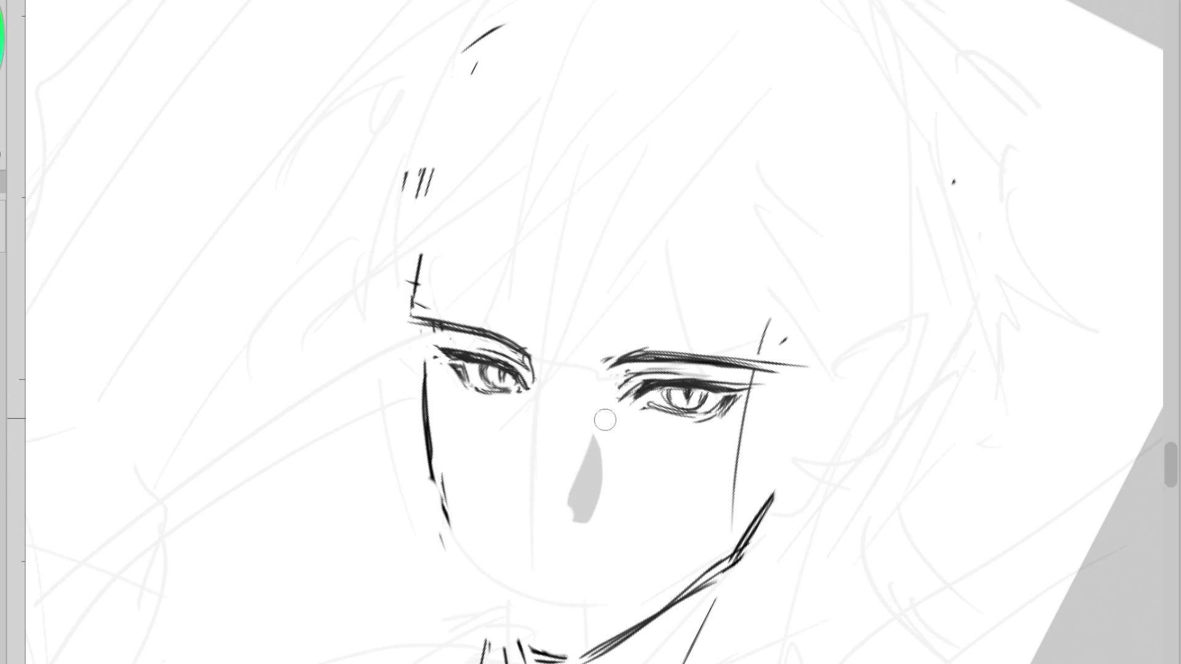
left_click_drag(499, 370, 515, 389)
left_click_drag(689, 392, 698, 413)
- Trim the right brow's end and vertical stroke, redraw the left cheek line slanted, and lighten the left iris
left_click_drag(794, 335, 759, 334)
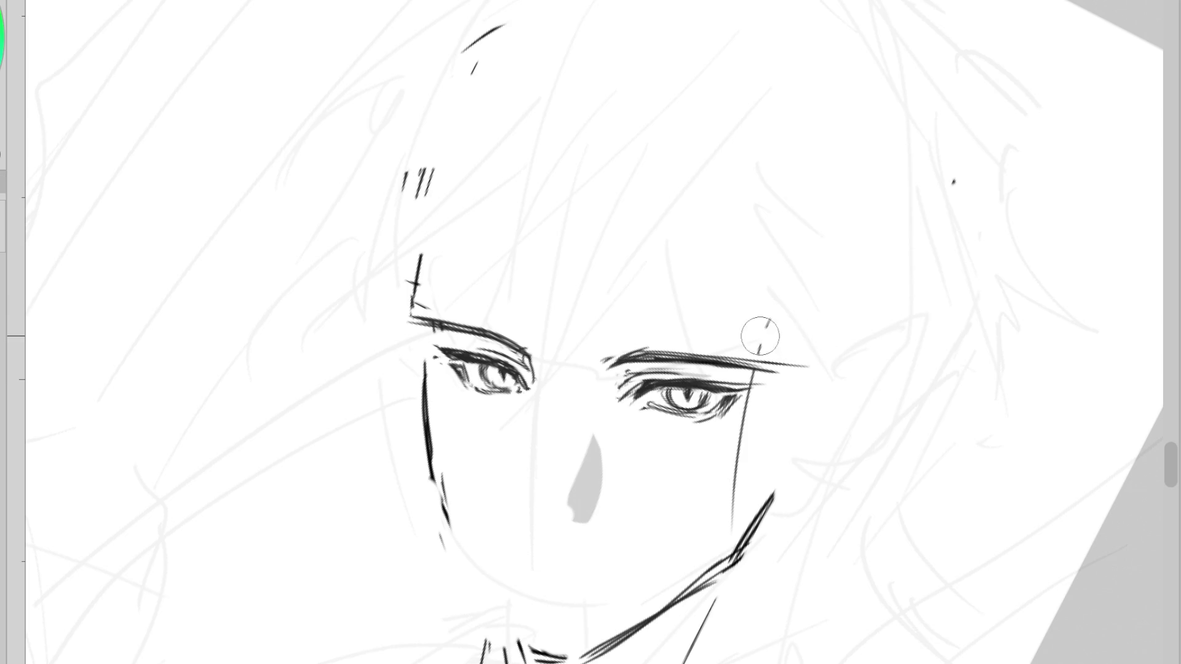
mouse_move(686, 347)
left_mouse_down()
mouse_move(772, 377)
mouse_move(722, 423)
left_mouse_up()
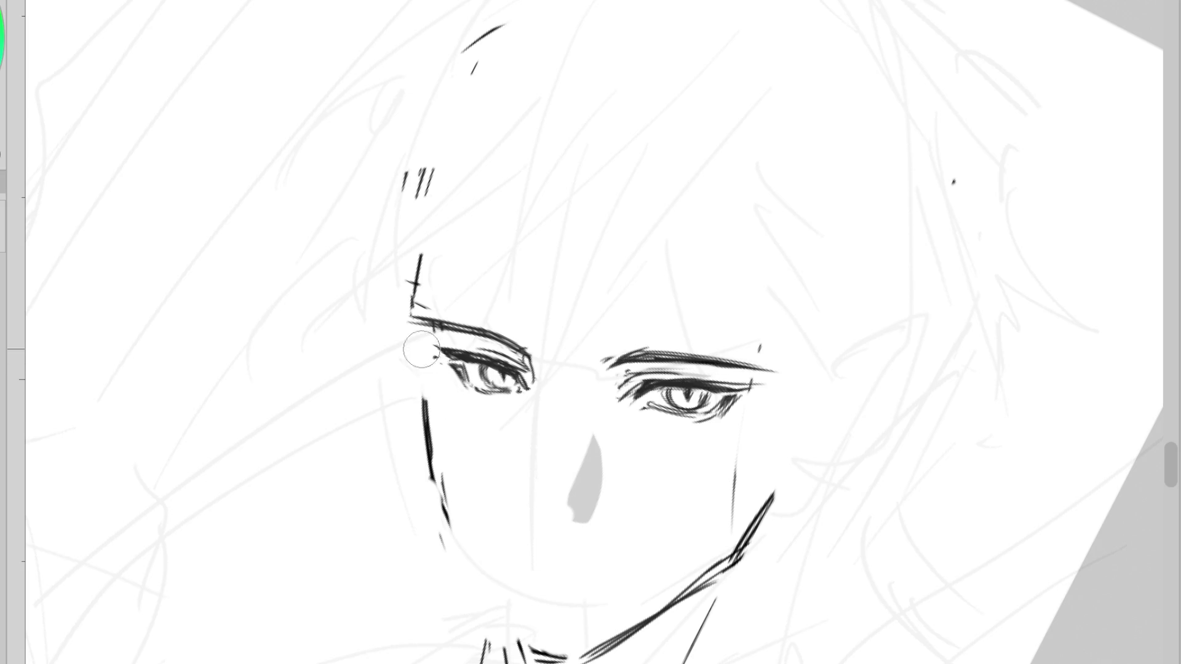
left_click_drag(421, 343, 433, 489)
left_click_drag(428, 367, 449, 526)
mouse_move(499, 369)
left_mouse_down()
mouse_move(508, 378)
mouse_move(482, 405)
mouse_move(516, 411)
left_mouse_up()
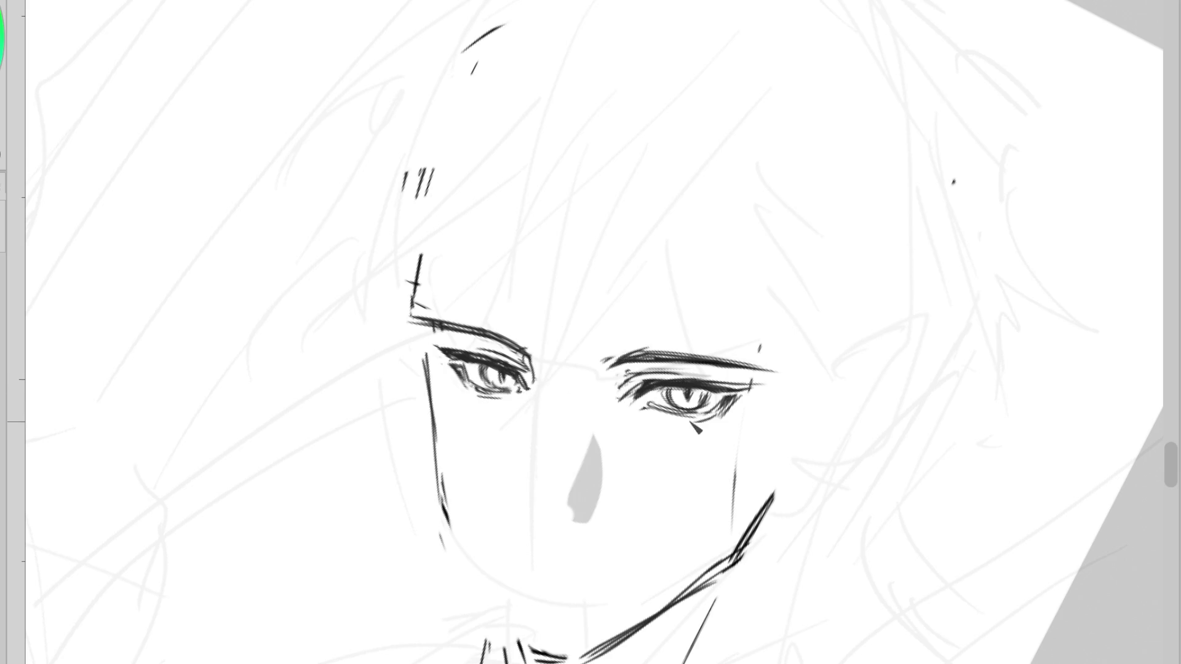
- Reshape the left eyebrow's inner end, add a diagonal stroke in the left iris, and rotate the view counter-clockwise
key("e")
key("p")
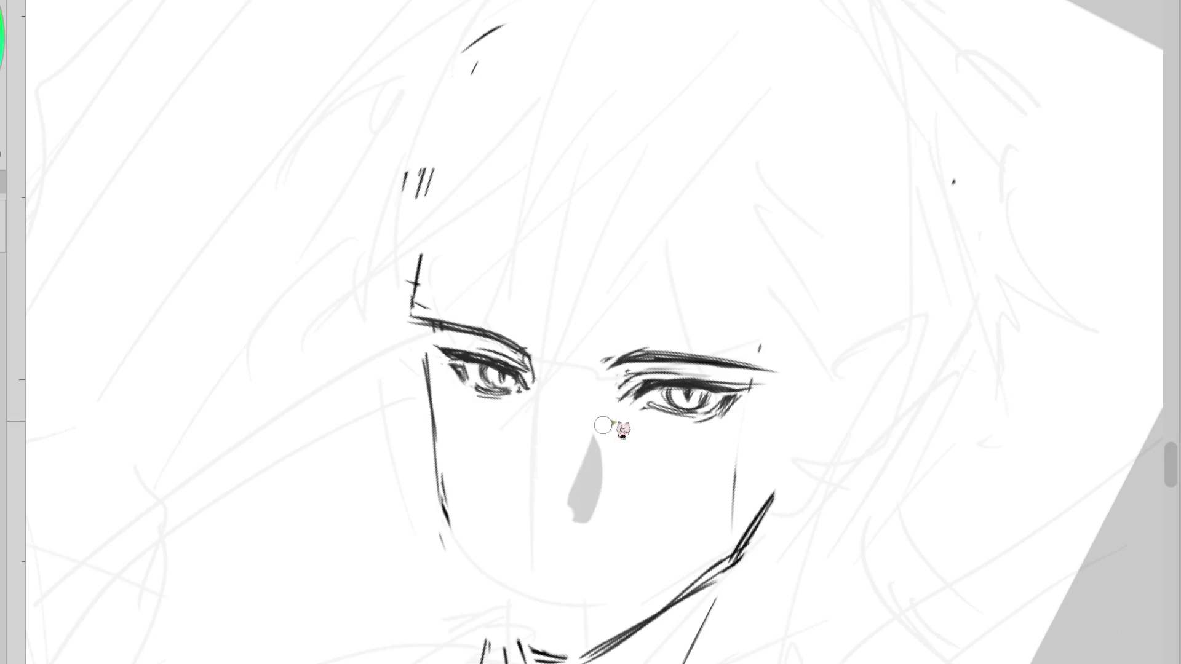
key("e")
left_click_drag(520, 337, 533, 357)
mouse_move(462, 331)
left_mouse_down()
mouse_move(473, 342)
mouse_move(409, 321)
mouse_move(529, 356)
left_mouse_up()
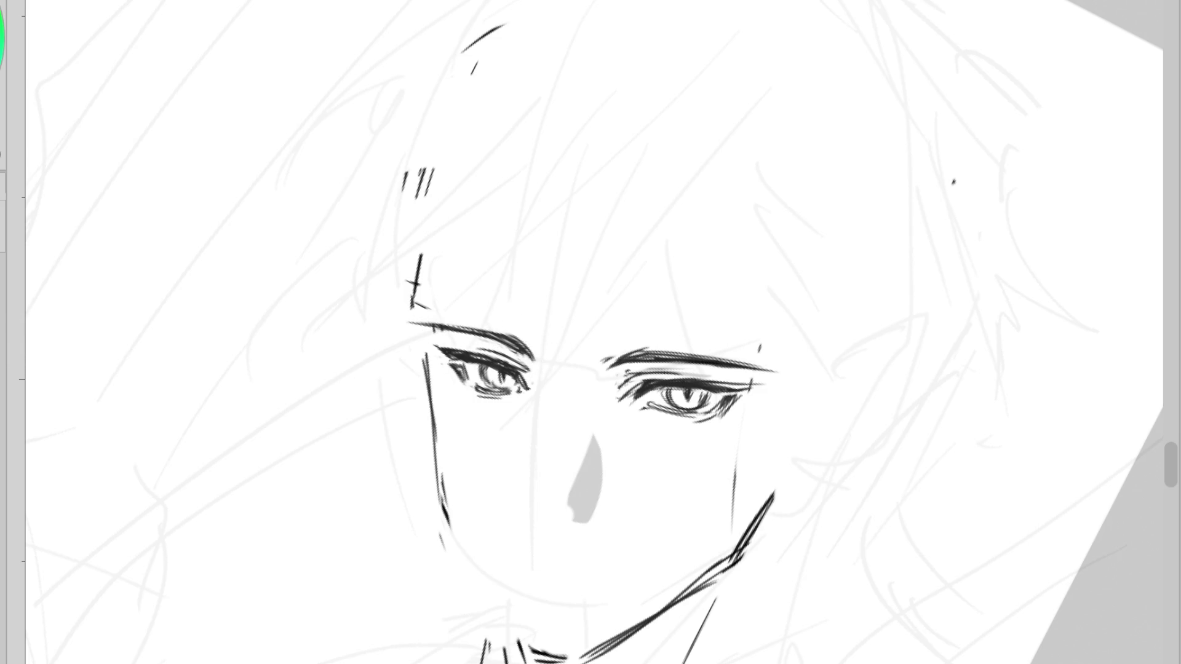
left_click_drag(485, 362, 496, 377)
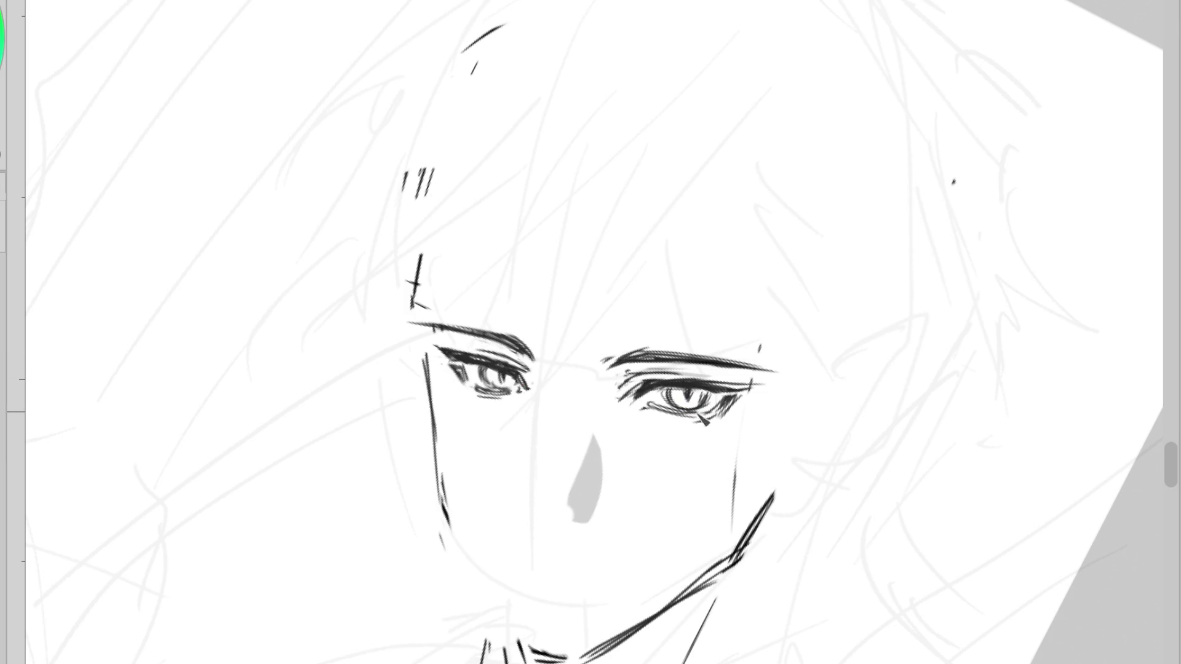
left_click_drag(545, 371, 683, 412)
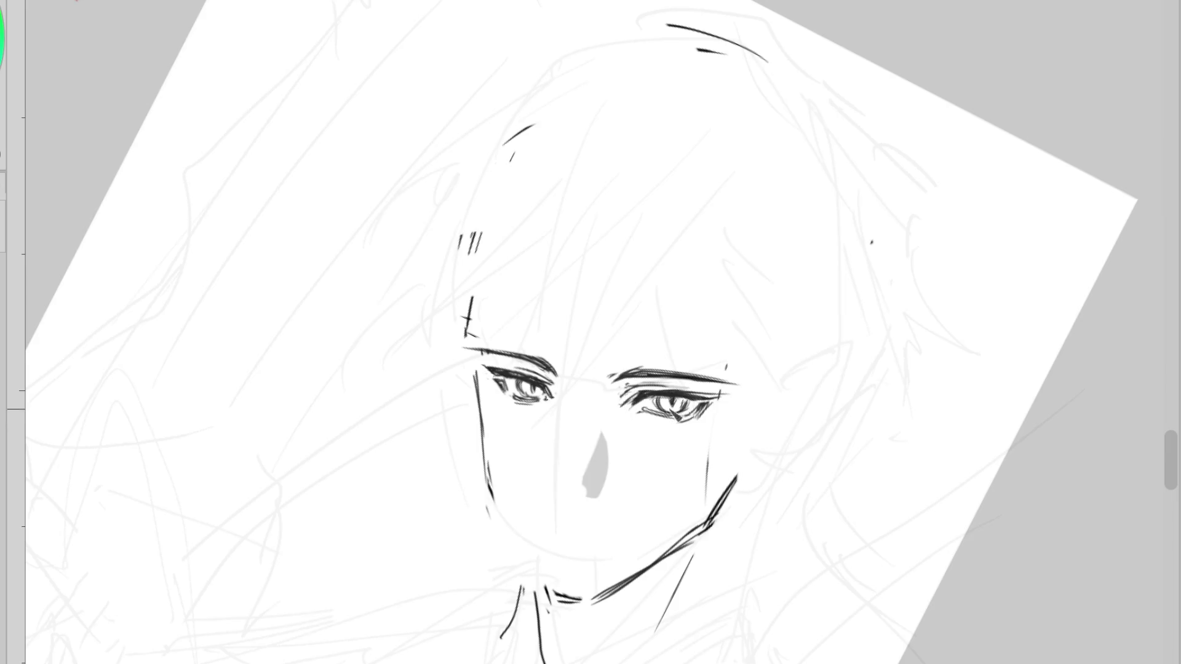
- Erase the grey nose shape, the chin strokes and the stray marks above the left eyebrow
mouse_move(545, 493)
left_mouse_down()
mouse_move(562, 540)
mouse_move(481, 580)
mouse_move(474, 646)
left_mouse_up()
left_click_drag(680, 515, 683, 466)
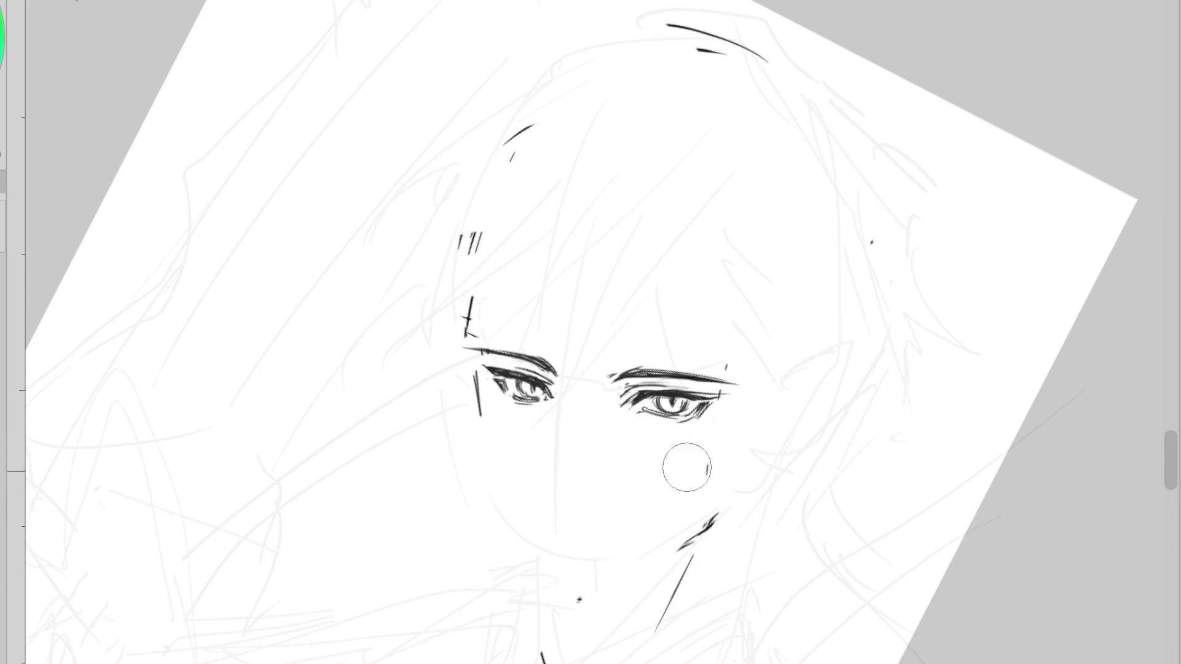
key("ctrl+z")
mouse_move(514, 297)
left_mouse_down()
mouse_move(471, 219)
mouse_move(490, 275)
left_mouse_up()
- Darken the left eye with new strokes, then flip the view to check the drawing
scroll(559, 395, "up", 2)
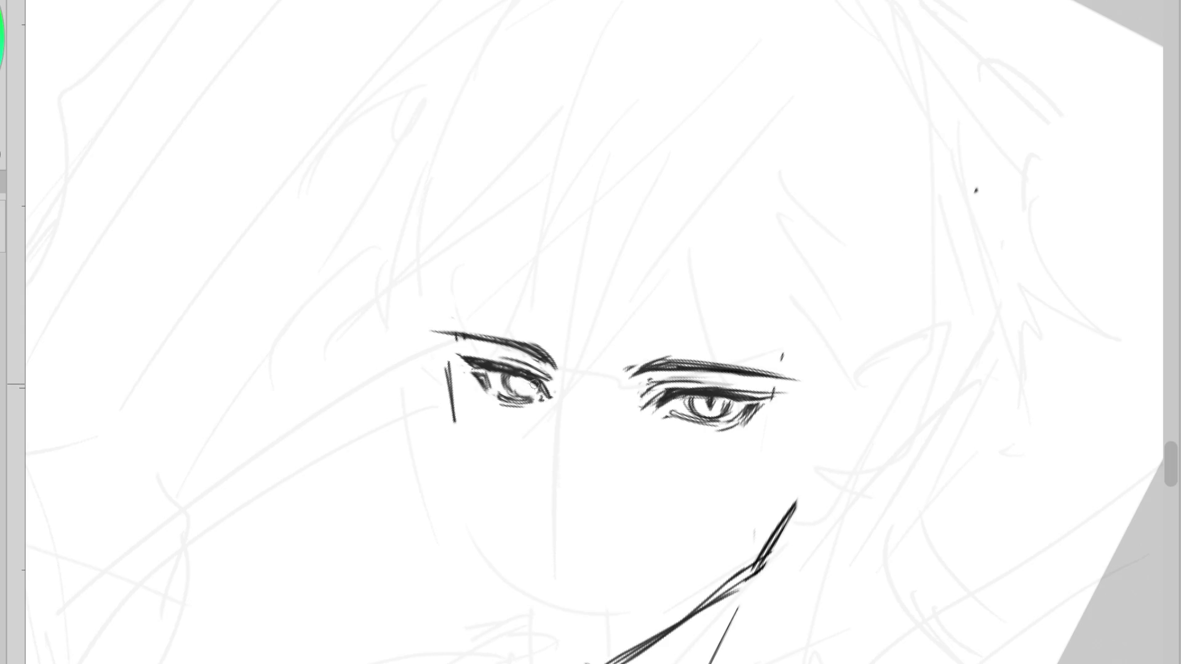
left_click_drag(534, 384, 489, 376)
key("ctrl+shift+v")
key("ctrl+shift+v")
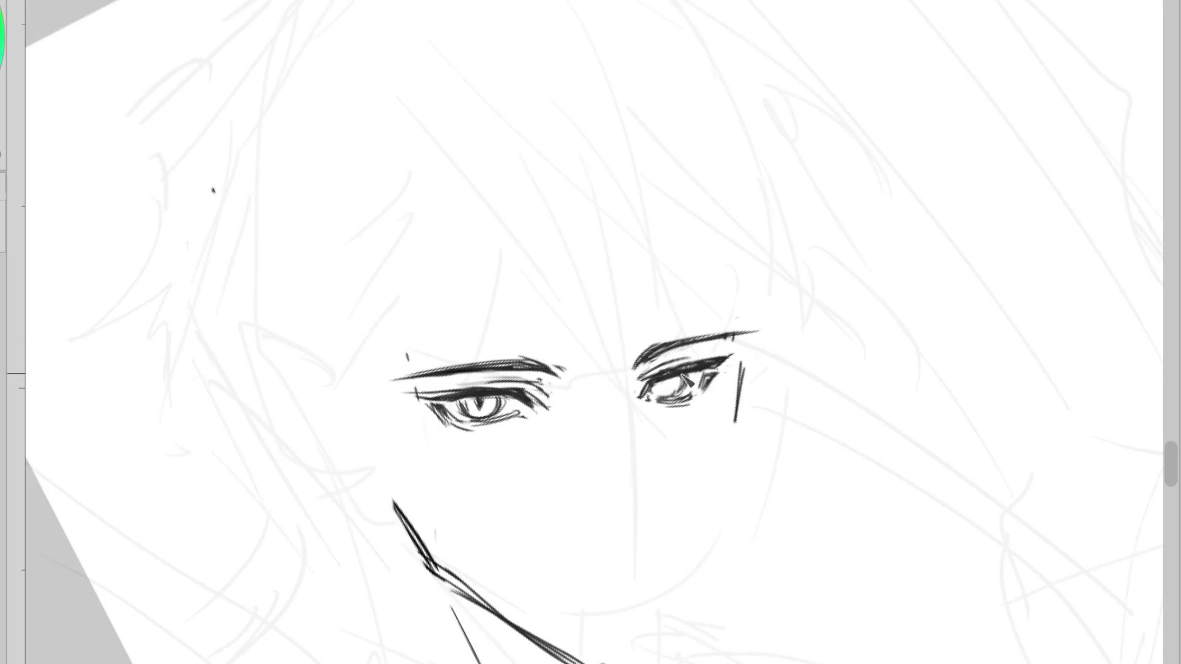
scroll(654, 393, "up", 3)
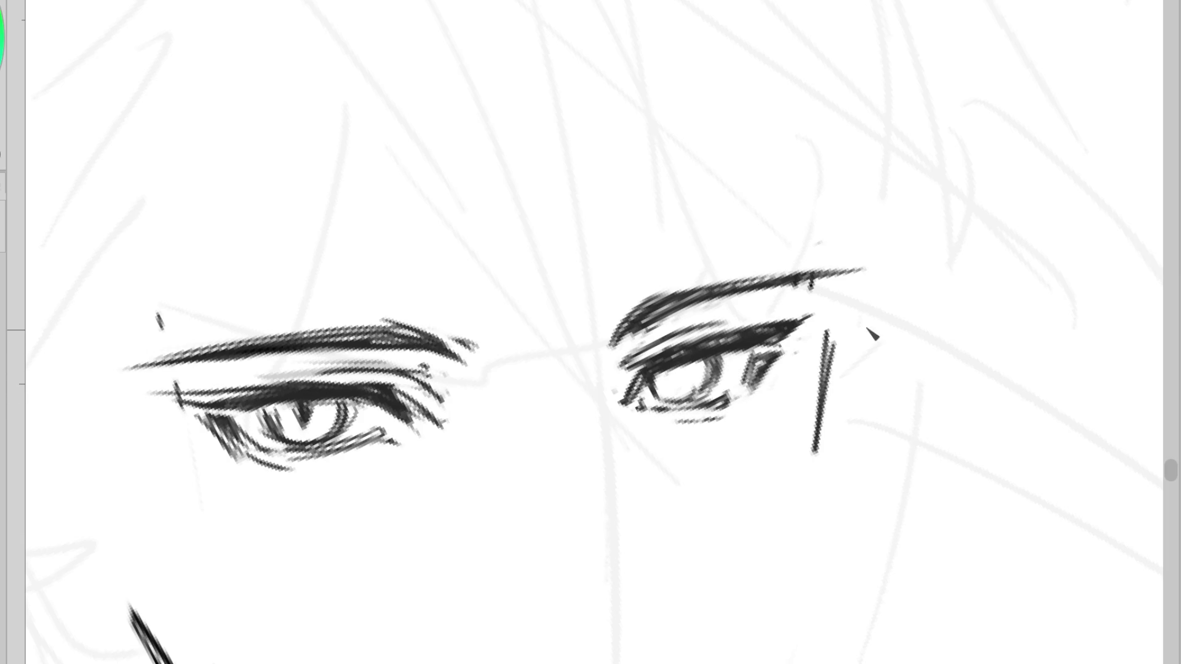
- In a mirrored view, erase the left lower-lid strokes, add a pupil mark, lighten the brow crease, and shorten the lid tip
key("h")
mouse_move(528, 431)
left_mouse_down()
mouse_move(554, 400)
mouse_move(474, 396)
mouse_move(482, 422)
left_mouse_up()
left_click_drag(510, 375, 521, 385)
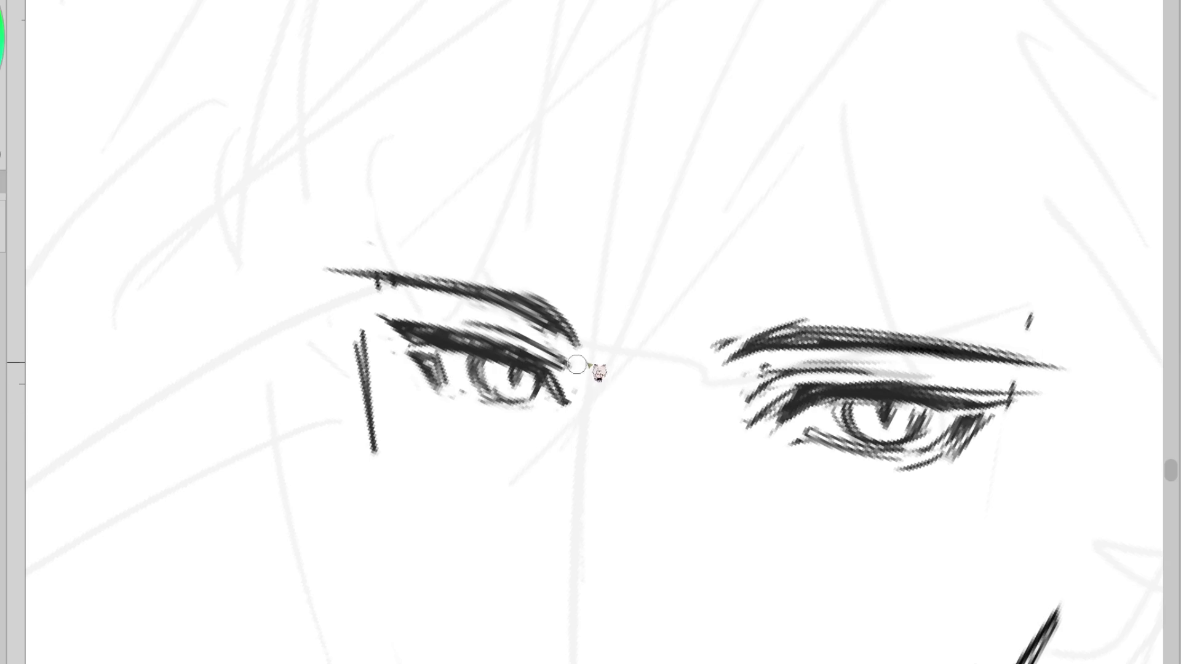
left_click_drag(592, 369, 452, 314)
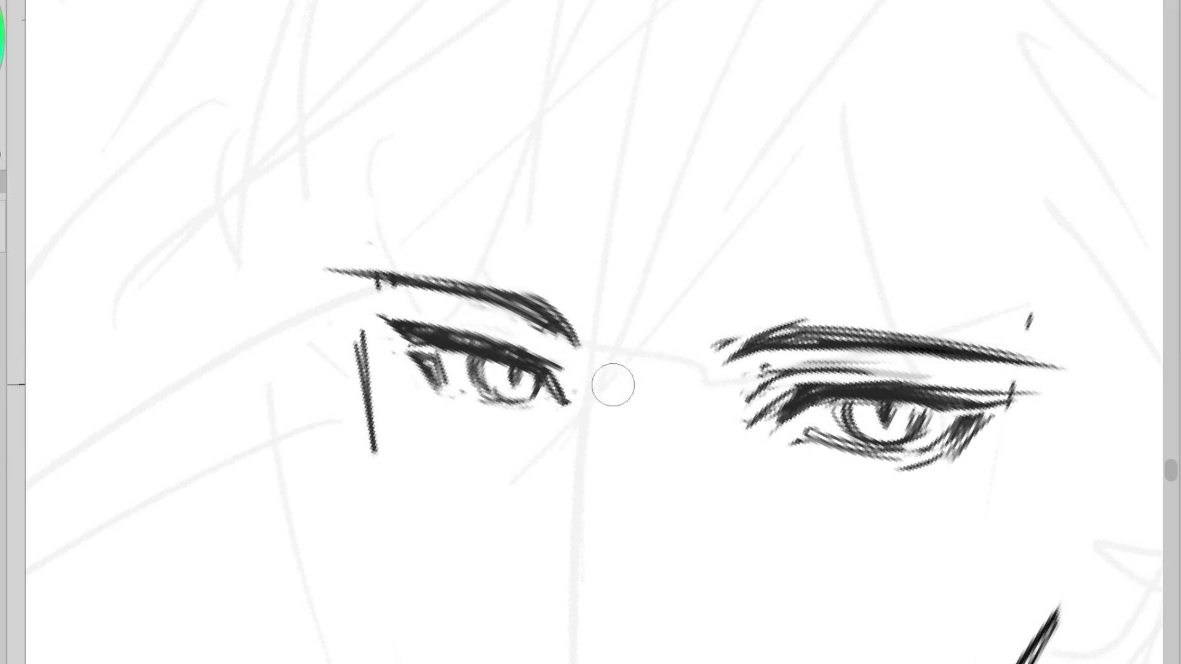
left_click_drag(585, 369, 564, 367)
scroll(738, 458, "down", 3)
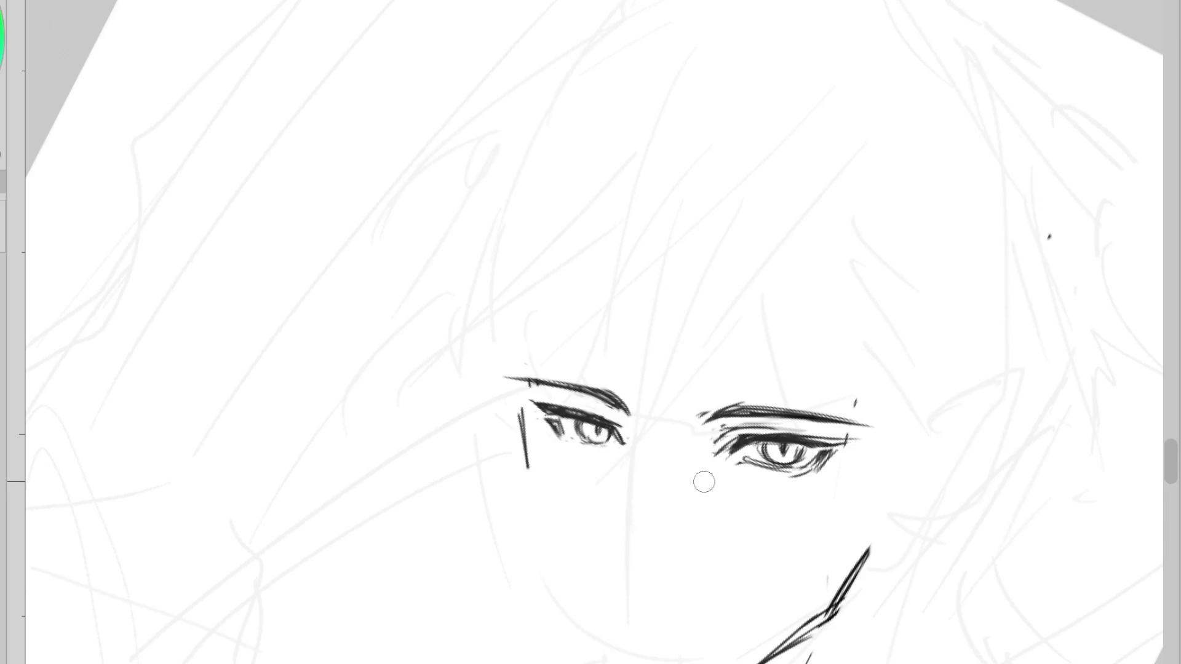
scroll(608, 402, "up", 3)
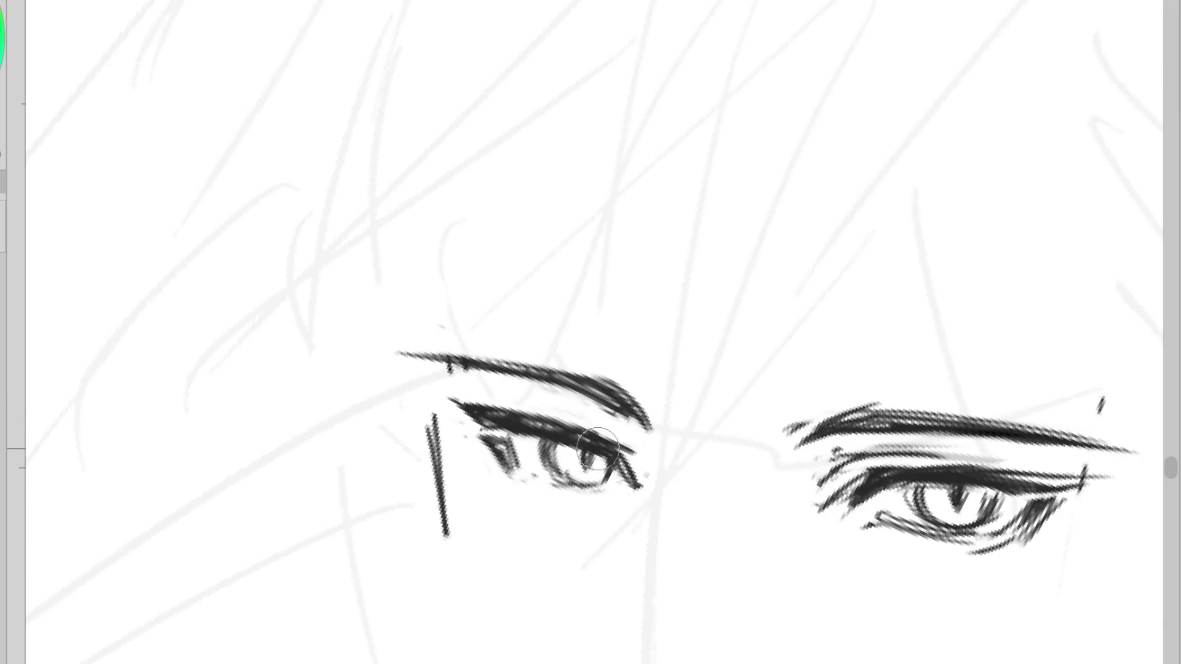
- Darken the left eye's upper-lid line, trim its thin tail, and add a short stroke below the inner corner
left_click_drag(604, 447, 489, 411)
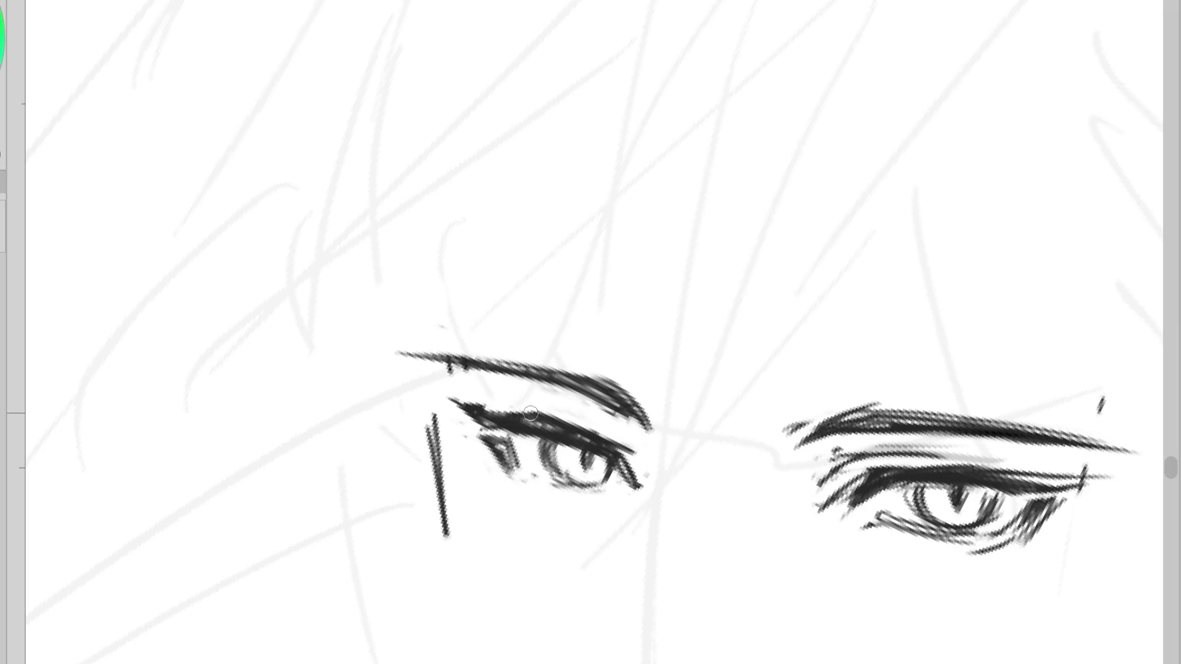
mouse_move(530, 414)
left_mouse_down()
mouse_move(455, 407)
mouse_move(494, 429)
left_mouse_up()
key("ctrl+z")
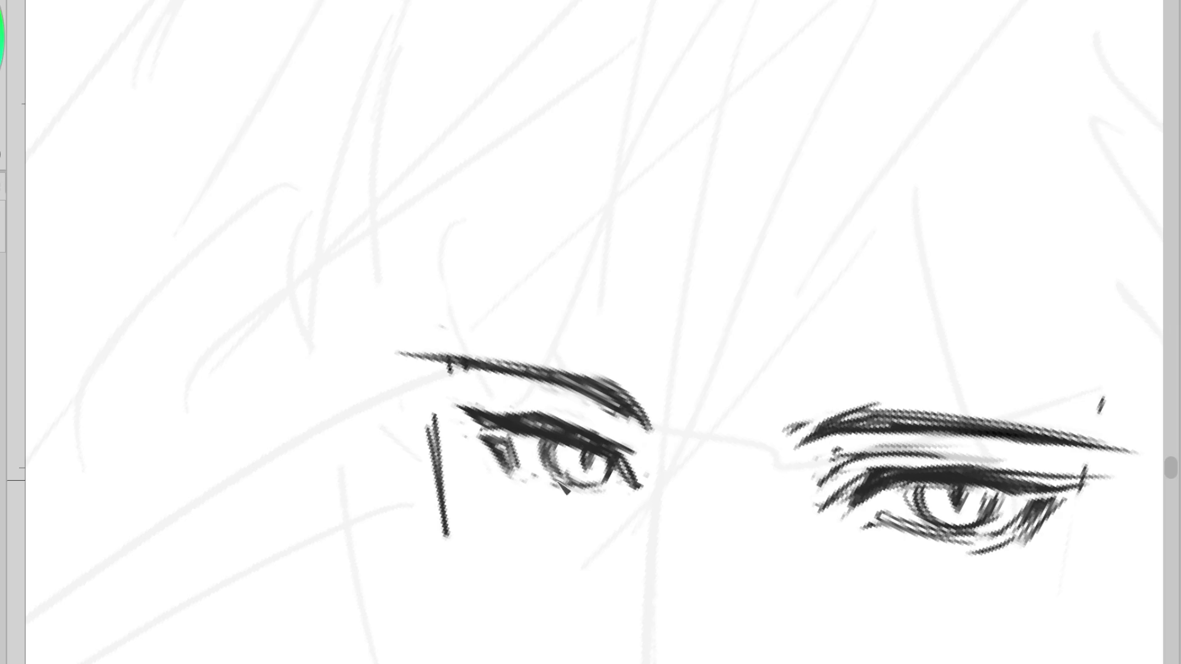
left_click_drag(522, 468, 534, 479)
- Rework the hatching above the left upper lid and refine the outer-corner strokes, then mirror the view
scroll(594, 332, "right", 5)
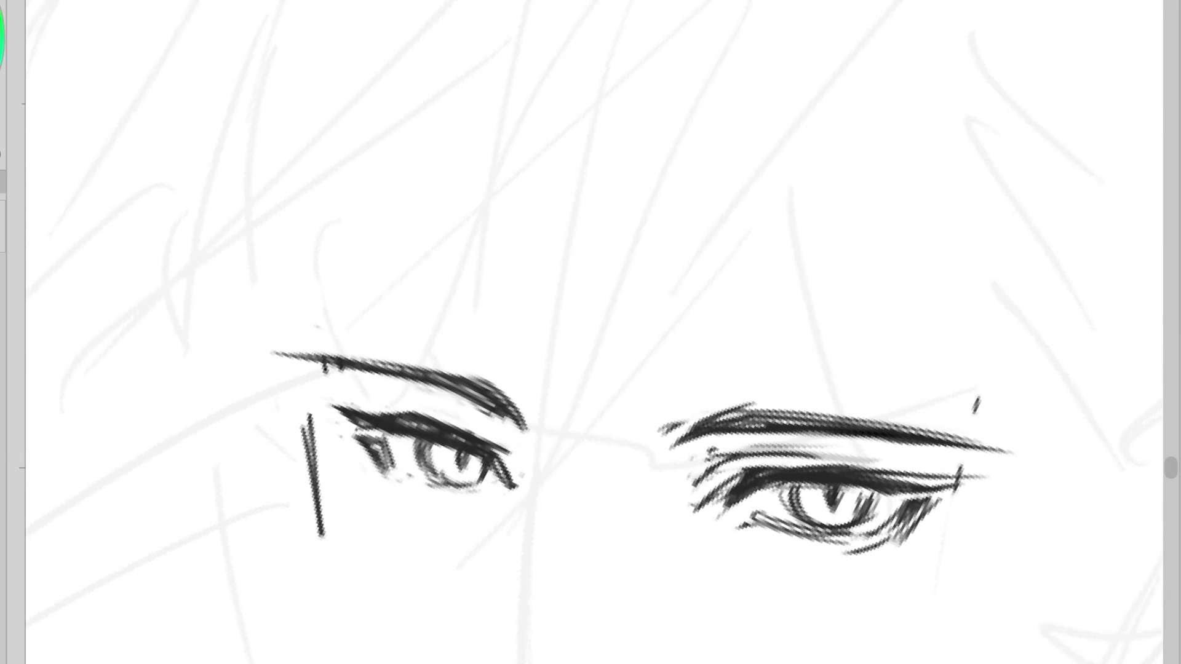
left_click_drag(512, 445, 447, 412)
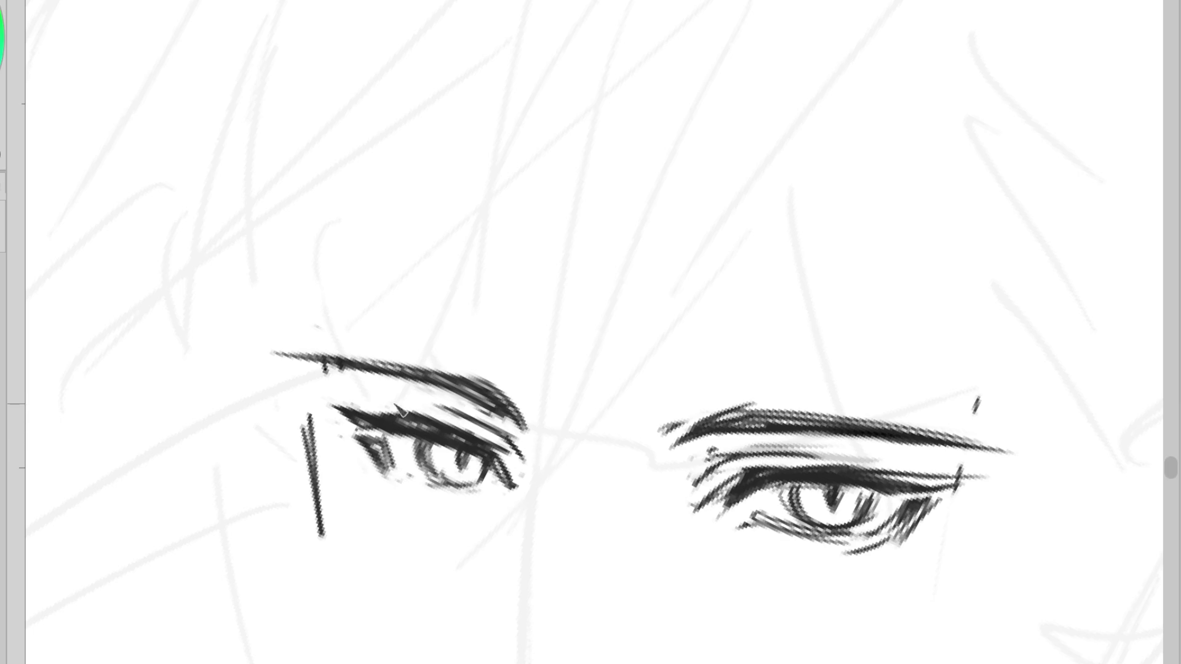
left_click_drag(513, 442, 401, 411)
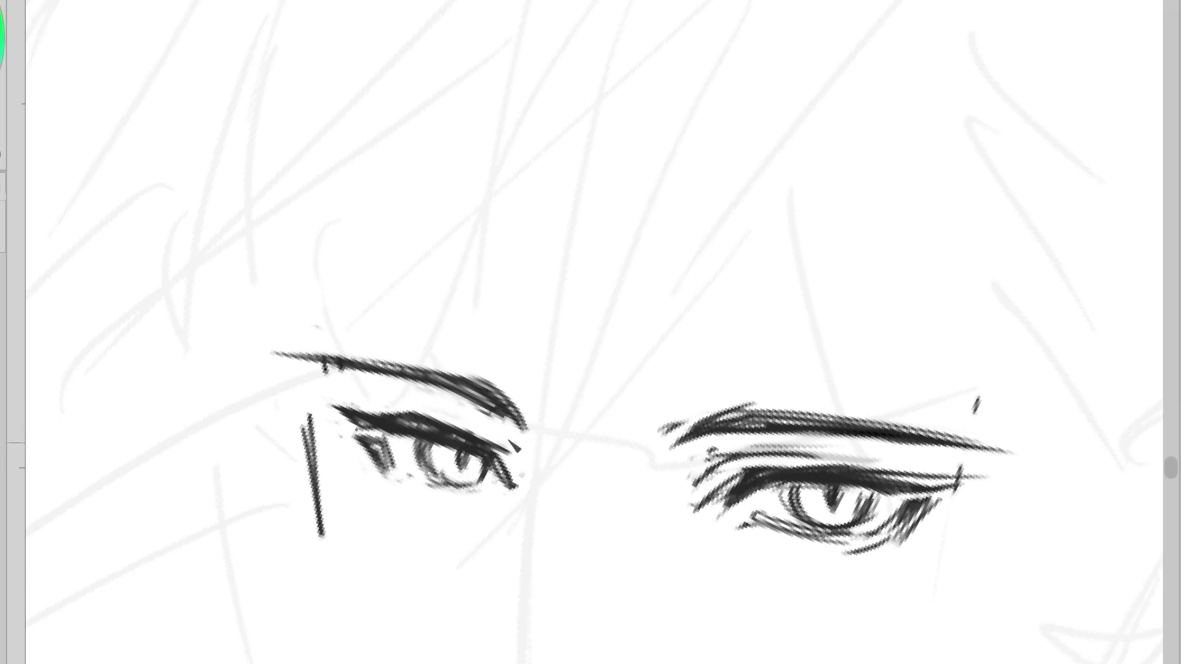
left_click_drag(514, 442, 498, 439)
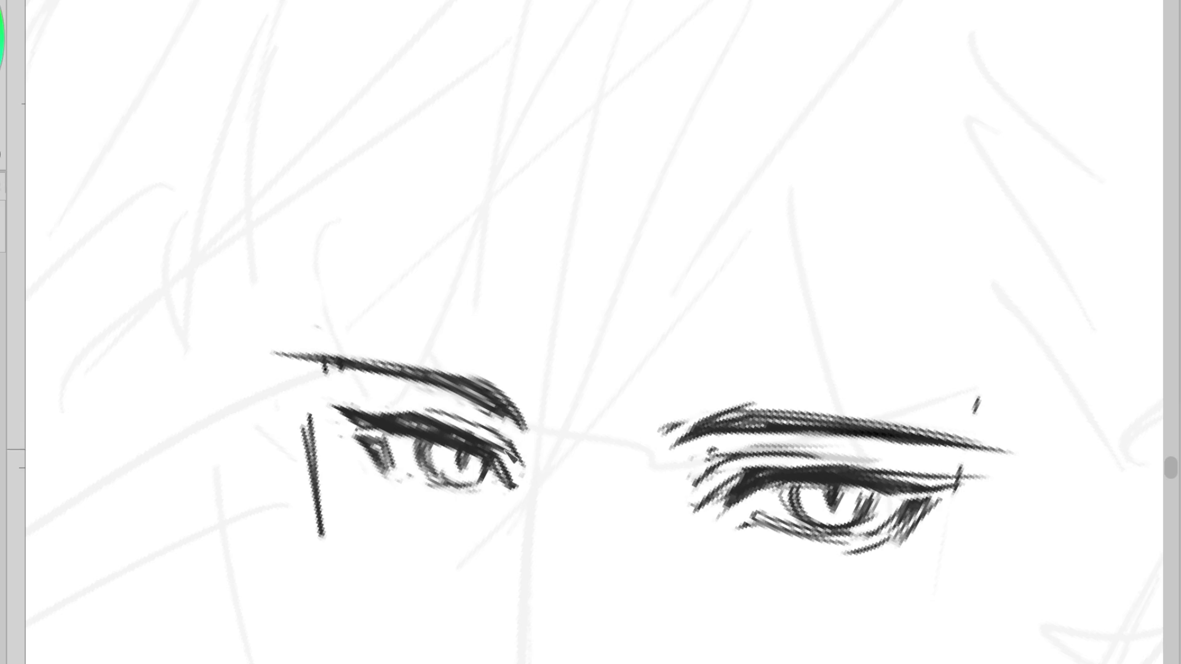
mouse_move(517, 483)
left_mouse_down()
mouse_move(503, 452)
mouse_move(513, 495)
mouse_move(510, 463)
left_mouse_up()
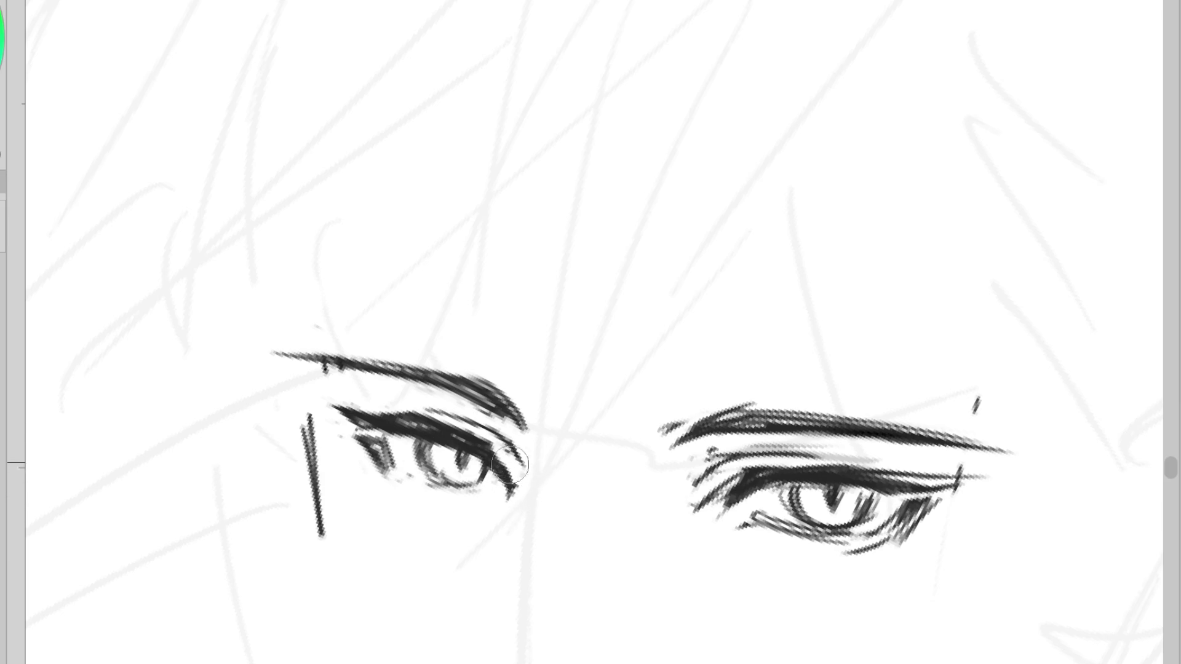
key("ctrl+z")
key("ctrl+y")
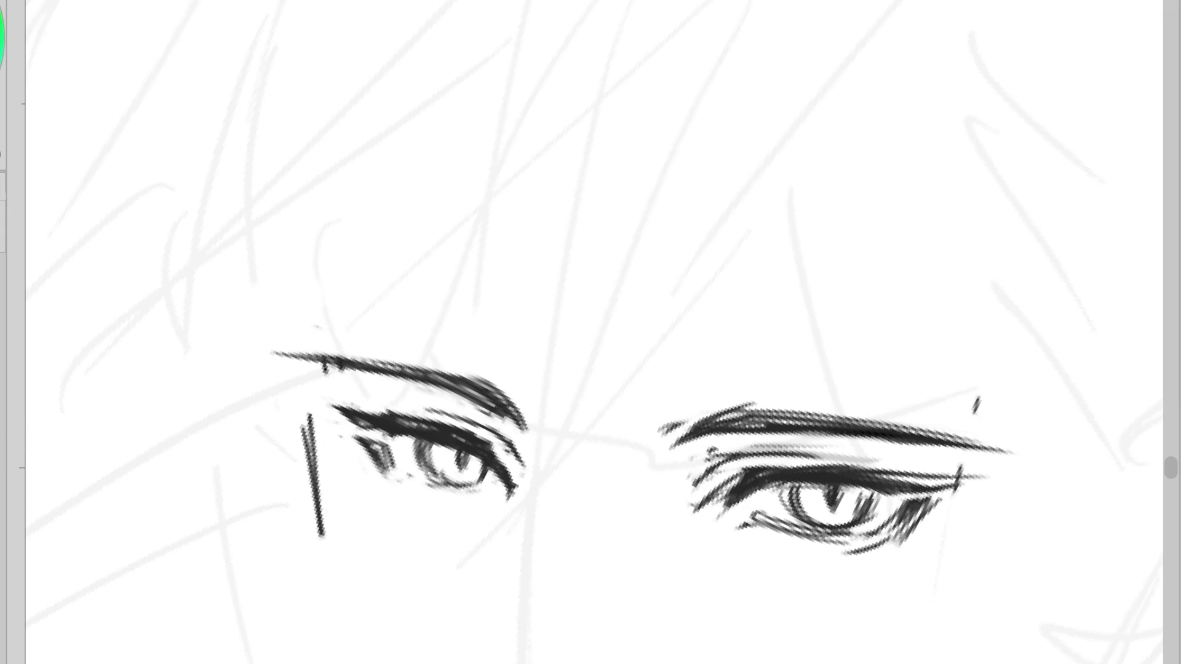
key("m")
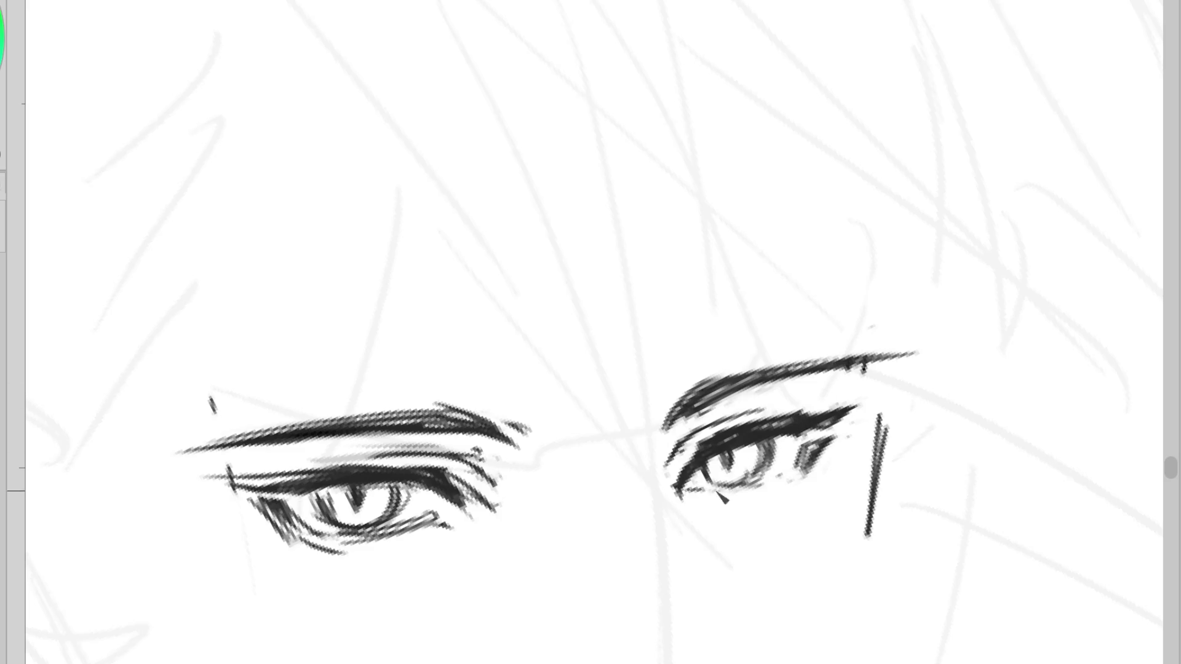
- Hatch the right eye's lower lid, its outer lower corner and its inner corner
left_click_drag(700, 486, 755, 496)
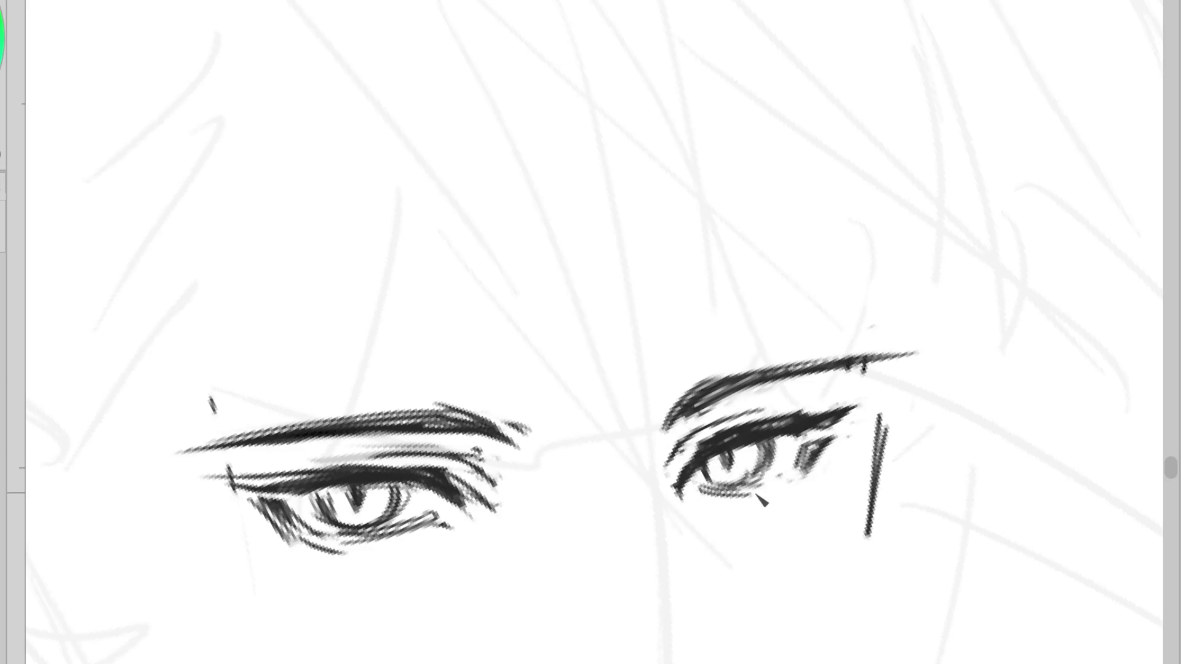
key("ctrl+z")
left_click_drag(688, 490, 767, 493)
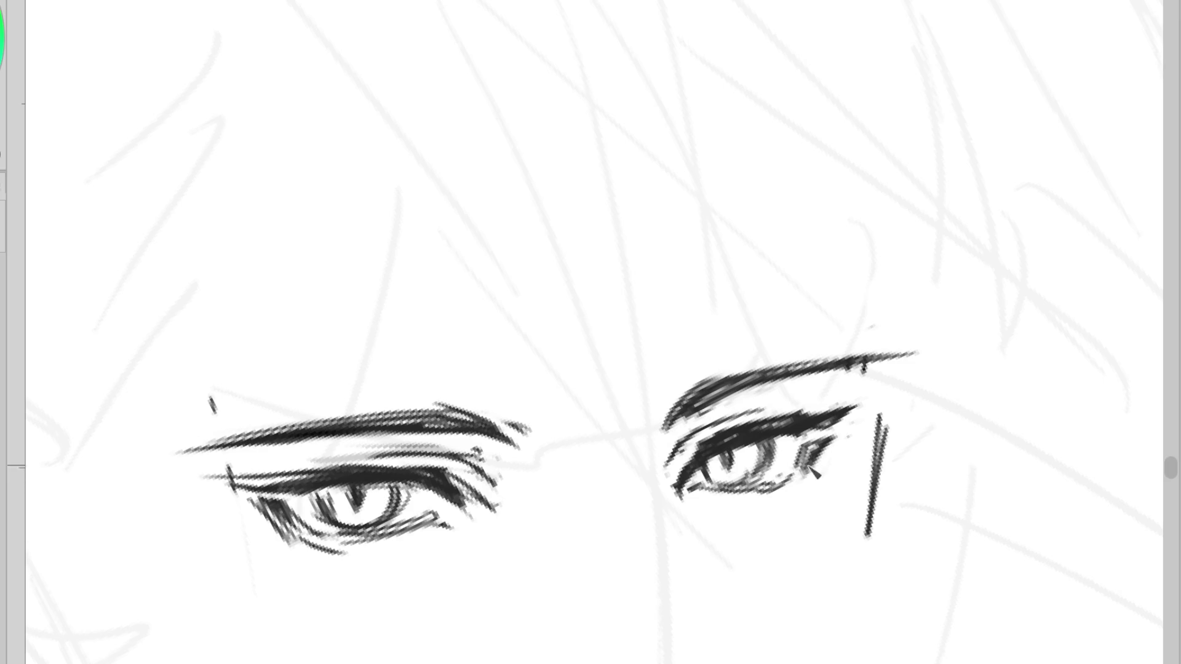
mouse_move(809, 469)
left_mouse_down()
mouse_move(806, 492)
mouse_move(768, 510)
mouse_move(738, 501)
left_mouse_up()
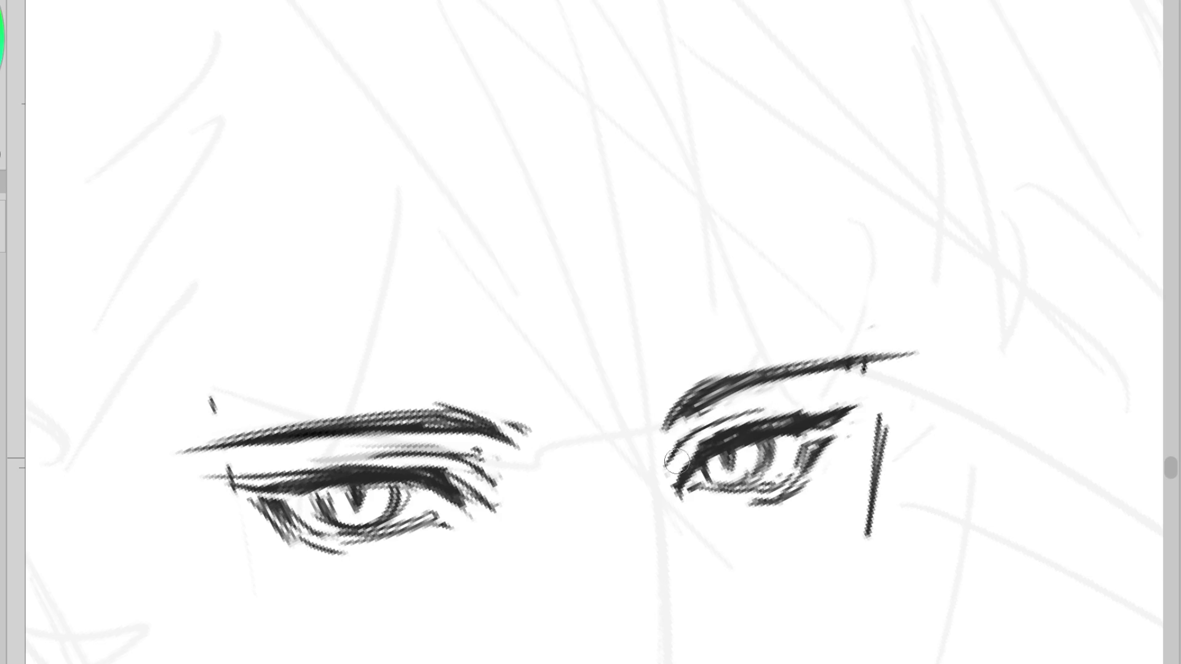
mouse_move(675, 477)
left_mouse_down()
mouse_move(678, 443)
mouse_move(694, 431)
mouse_move(680, 377)
mouse_move(682, 406)
mouse_move(695, 384)
mouse_move(677, 418)
mouse_move(775, 366)
mouse_move(824, 363)
left_mouse_up()
- Try brow, upper-lid and left lower-lid strokes (undone), then re-hatch the right eye's outer lower corner
mouse_move(707, 382)
left_mouse_down()
mouse_move(681, 409)
mouse_move(855, 357)
left_mouse_up()
key("ctrl+z")
mouse_move(781, 407)
left_mouse_down()
mouse_move(858, 411)
mouse_move(807, 405)
mouse_move(820, 399)
left_mouse_up()
key("ctrl+z")
mouse_move(284, 500)
left_mouse_down()
mouse_move(316, 543)
mouse_move(344, 540)
mouse_move(307, 532)
mouse_move(327, 542)
left_mouse_up()
key("ctrl+z")
key("ctrl+z")
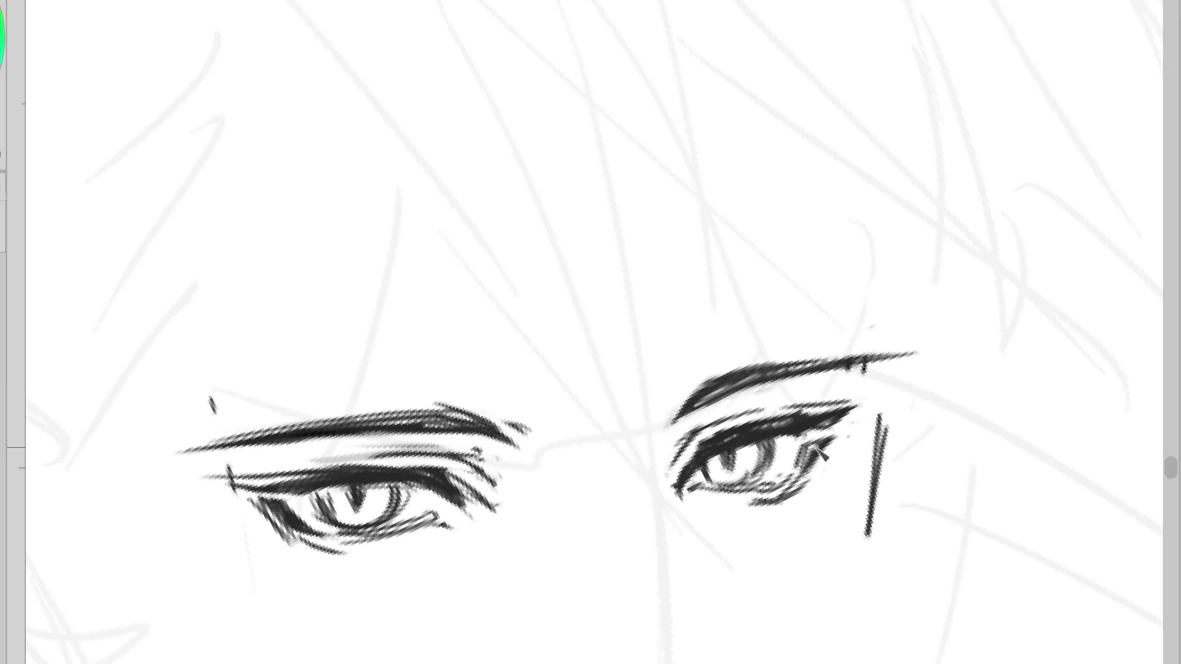
left_click_drag(837, 442, 794, 470)
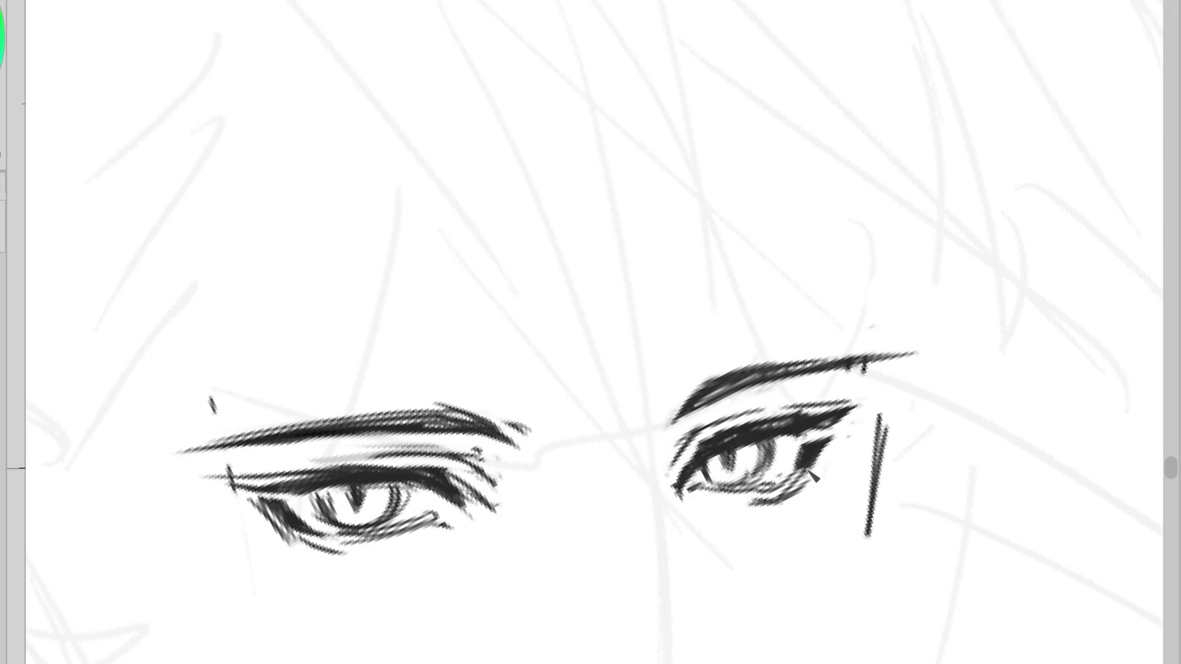
scroll(715, 178, "down", 3)
- Unmirror the view, darken the right brow's inner end and erase the vertical line beside the left eye
key("m")
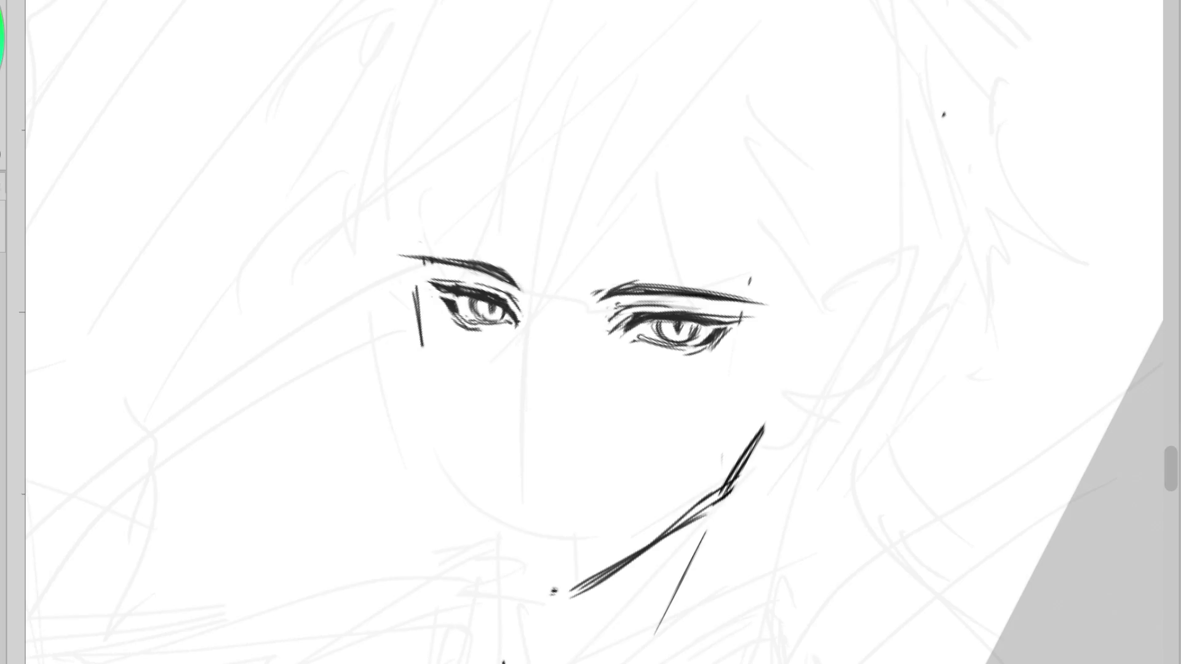
scroll(634, 335, "up", 3)
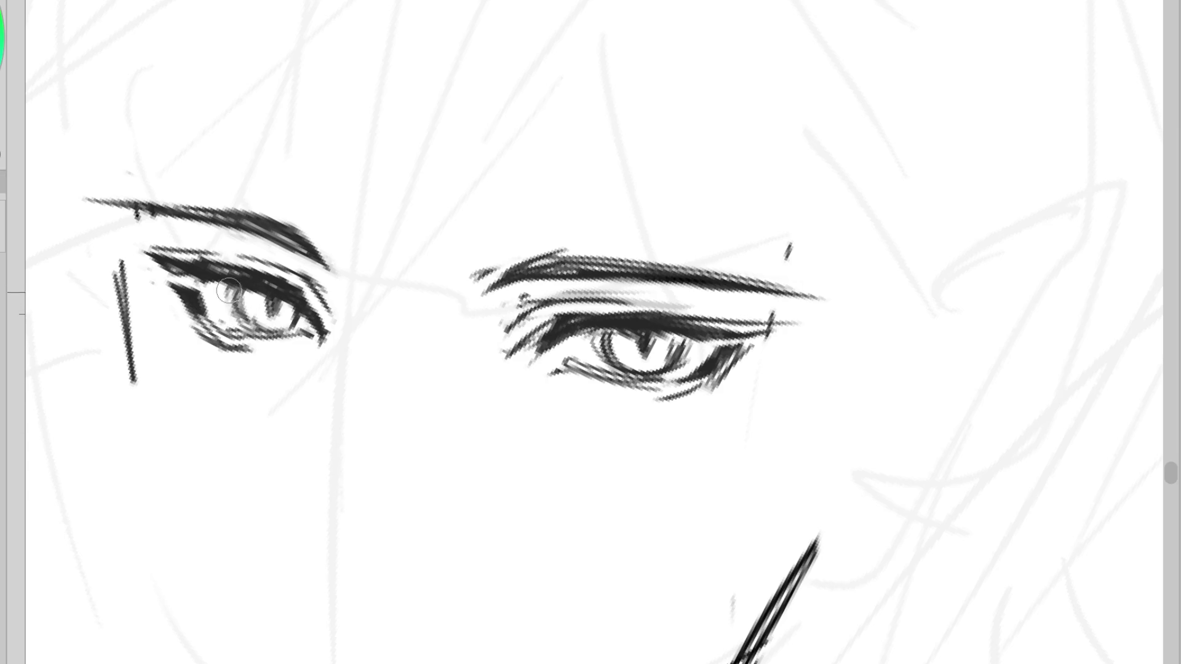
scroll(441, 436, "down", 3)
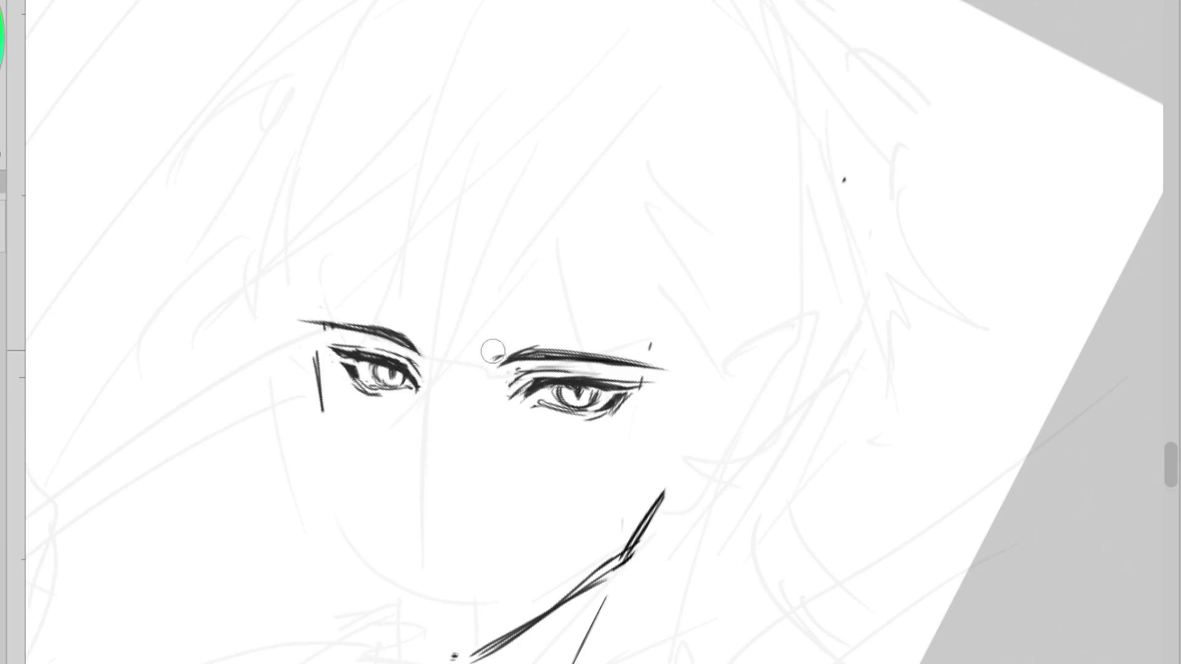
left_click_drag(522, 359, 499, 366)
left_click_drag(319, 348, 314, 362)
left_click_drag(419, 361, 425, 399)
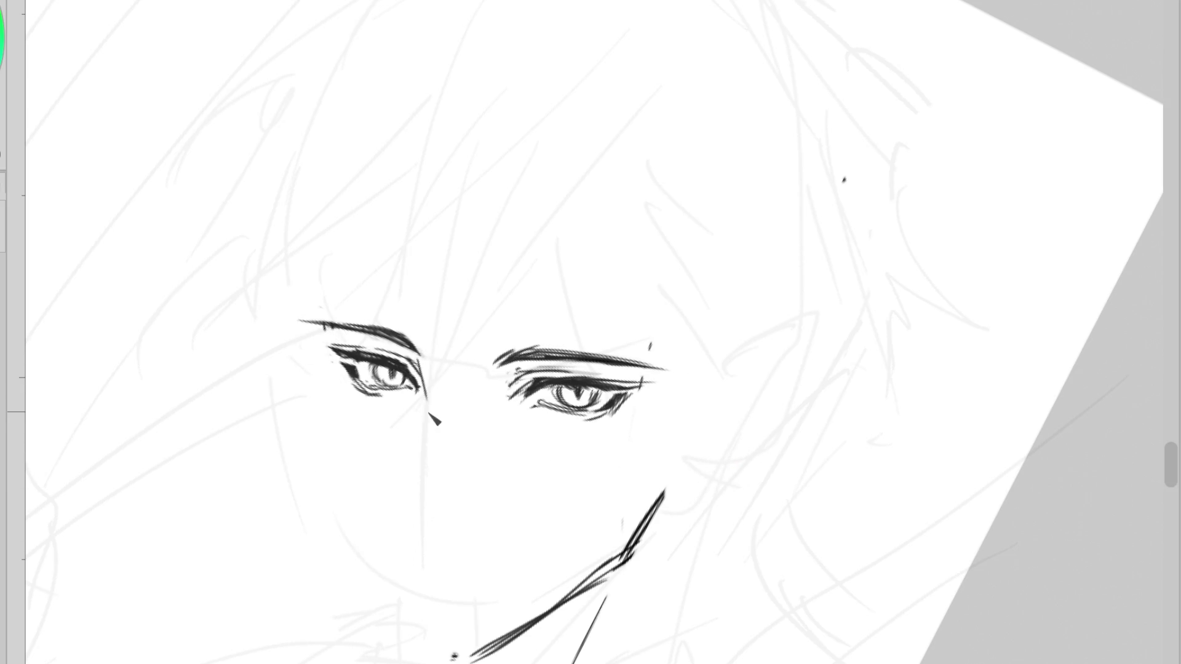
key("ctrl+z")
left_click_drag(421, 358, 429, 388)
key("ctrl+z")
left_click_drag(554, 303, 679, 289)
key("ctrl+z")
- Lasso the right eye and brow, rotate them slightly with Ctrl+T, confirm and deselect
left_click_drag(560, 311, 673, 322)
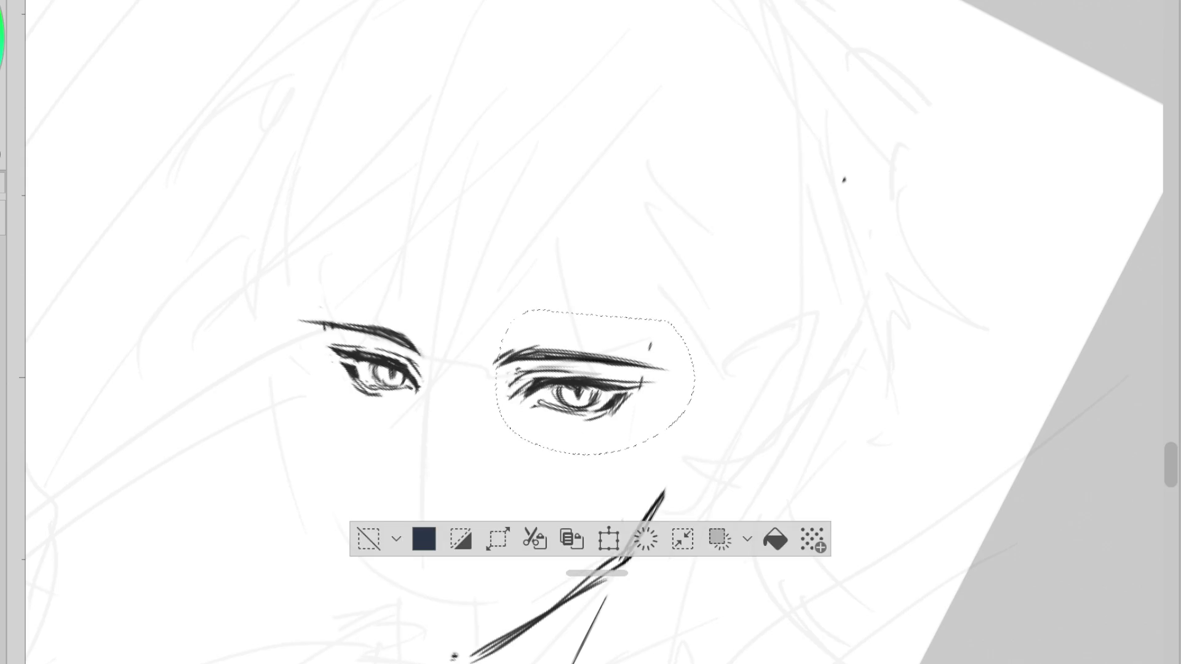
key("ctrl+t")
scroll(575, 440, "up", 3)
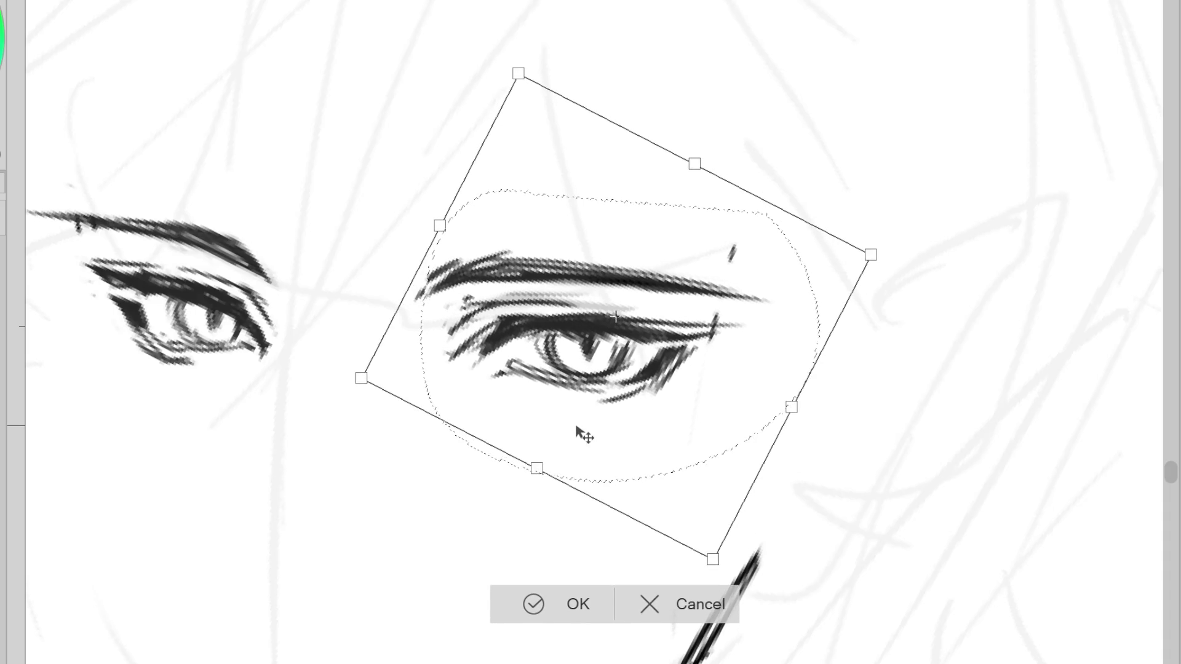
left_click(527, 600)
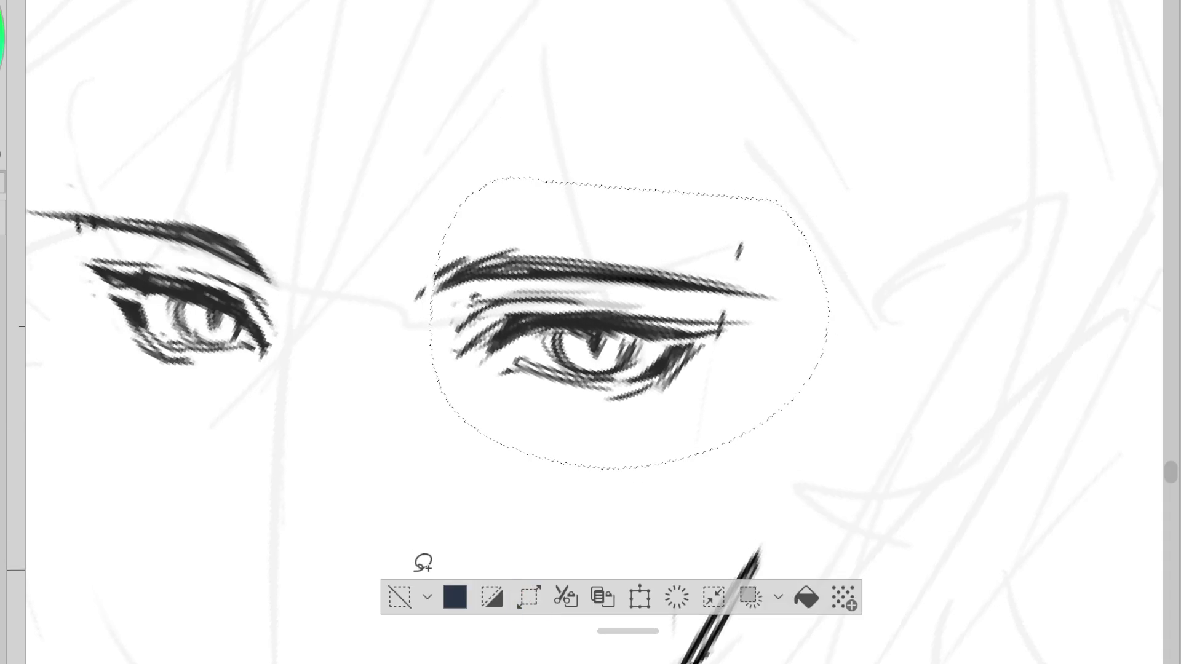
left_click(399, 597)
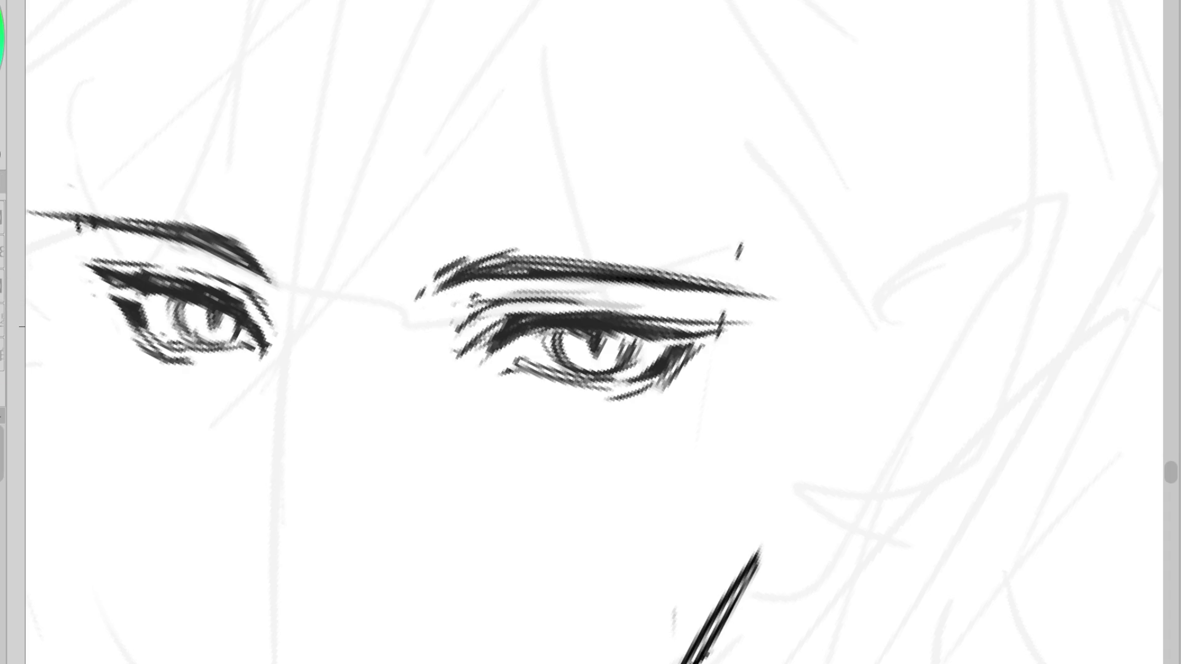
scroll(590, 332, "down", 3)
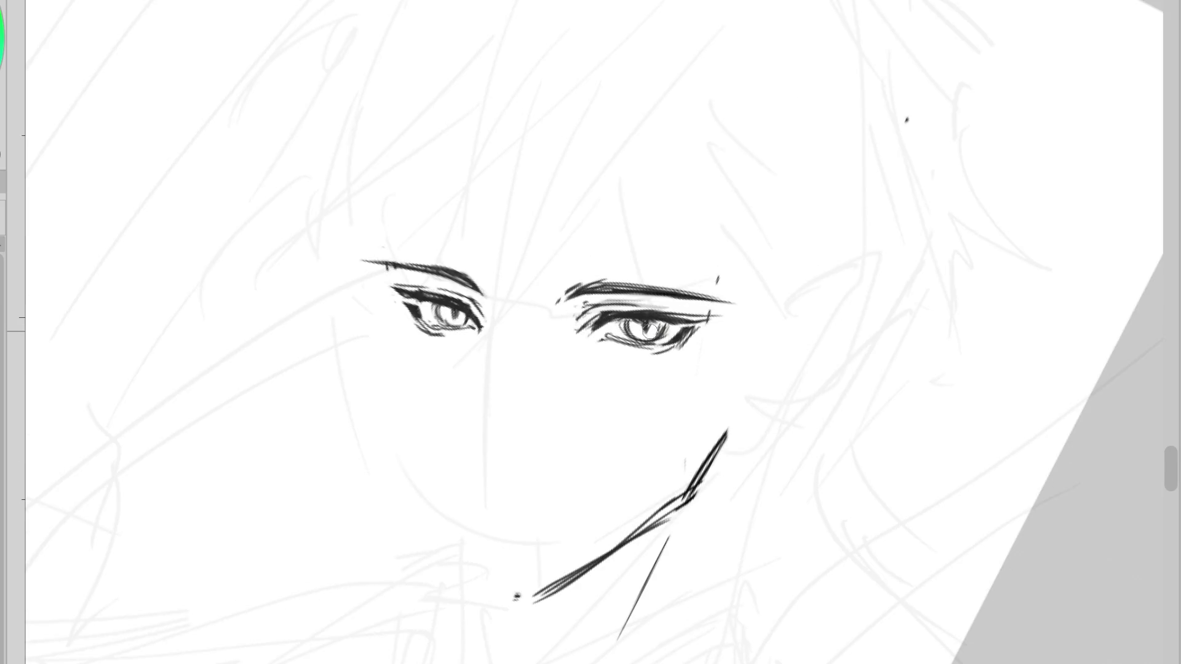
scroll(653, 314, "up", 3)
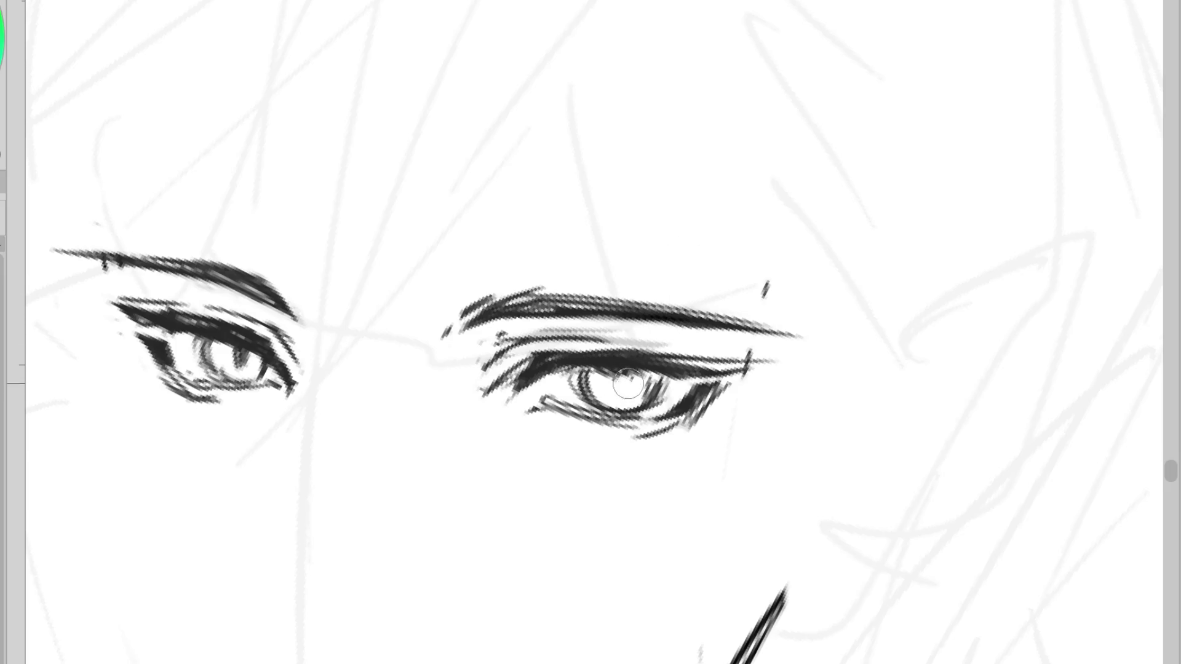
- Darken the right pupil slit, add white left-iris highlights and a stroke under the left eye's corner
left_click_drag(627, 376, 621, 398)
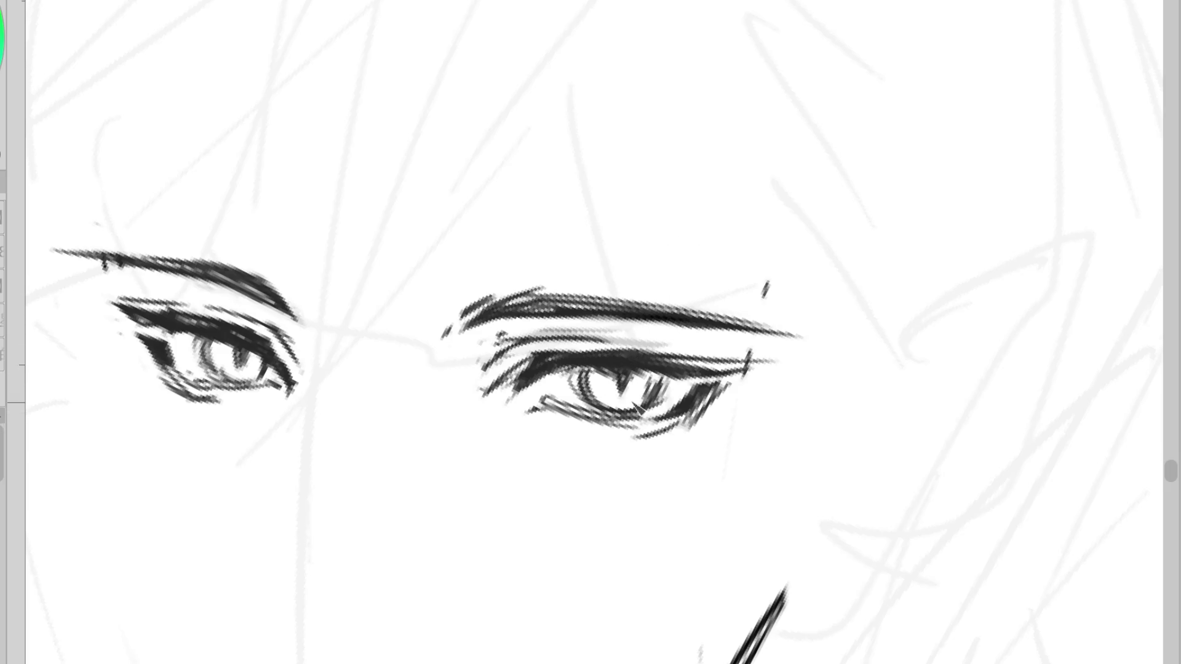
left_click_drag(244, 376, 252, 386)
scroll(520, 408, "down", 3)
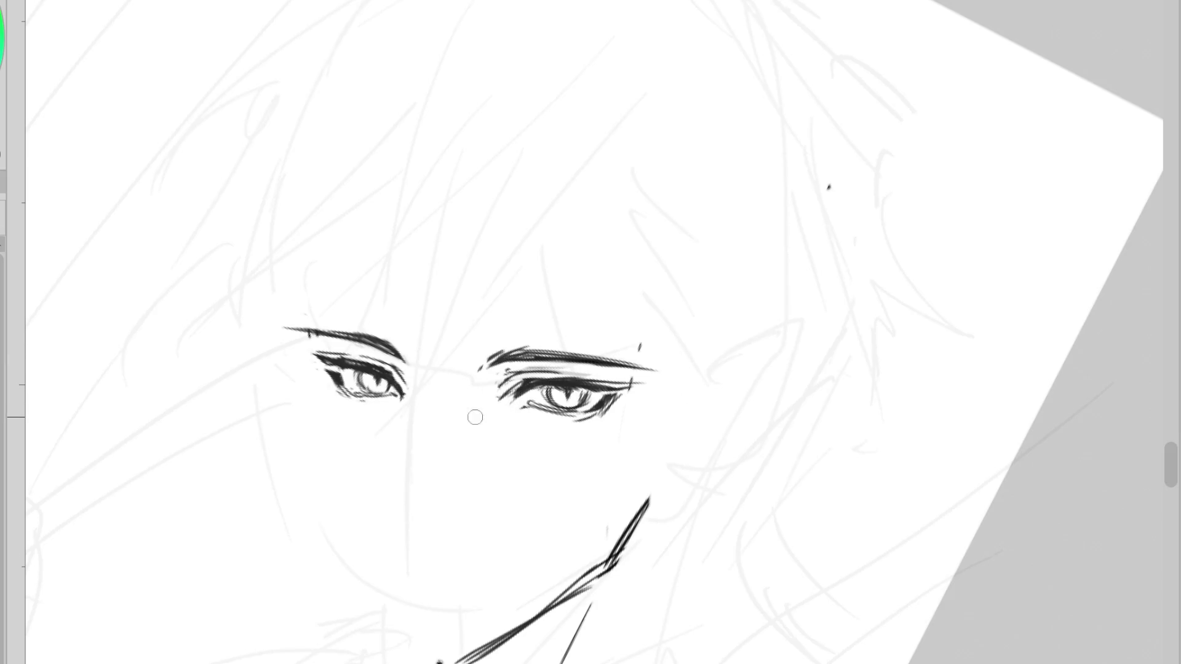
left_click_drag(351, 402, 359, 410)
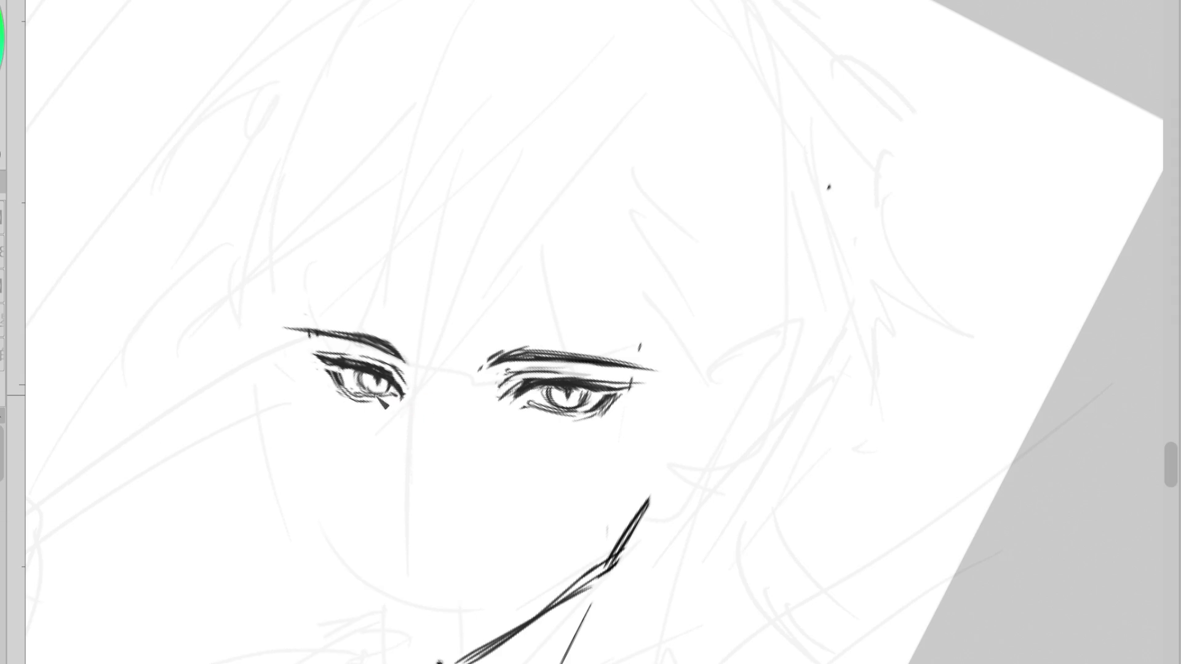
- Shade under the left eye with a picked gray and add a dark stroke at the right eye's outer corner
left_click(369, 397, "alt")
left_click_drag(366, 394, 398, 406)
left_click_drag(588, 424, 544, 412)
key("ctrl+z")
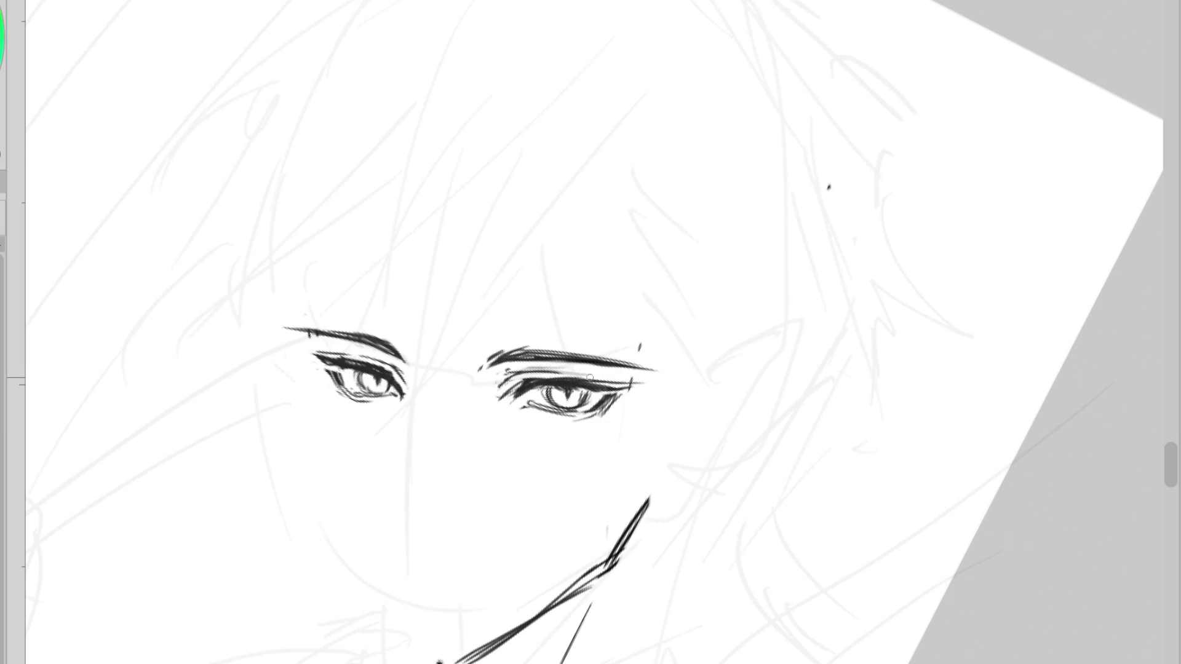
left_click_drag(550, 369, 507, 368)
left_click_drag(639, 375, 627, 383)
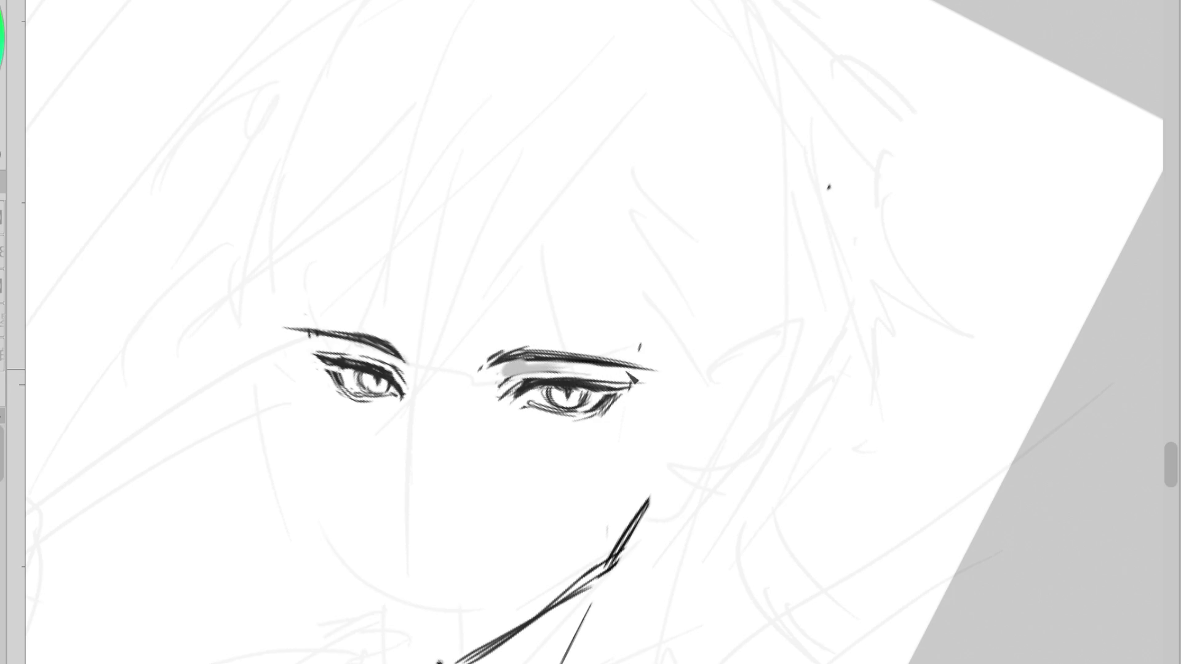
key("ctrl+z")
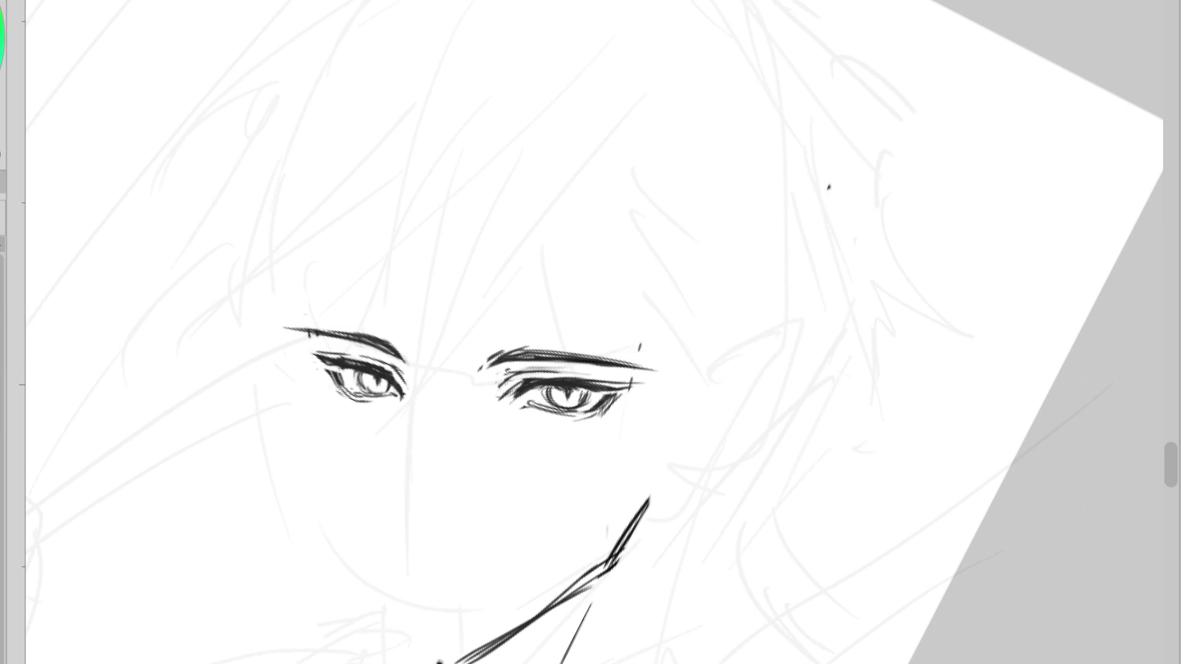
- Lasso the right eyebrow and rotate it slightly counterclockwise with Ctrl+T, then confirm
mouse_move(546, 332)
left_mouse_down()
mouse_move(548, 359)
mouse_move(673, 362)
left_mouse_up()
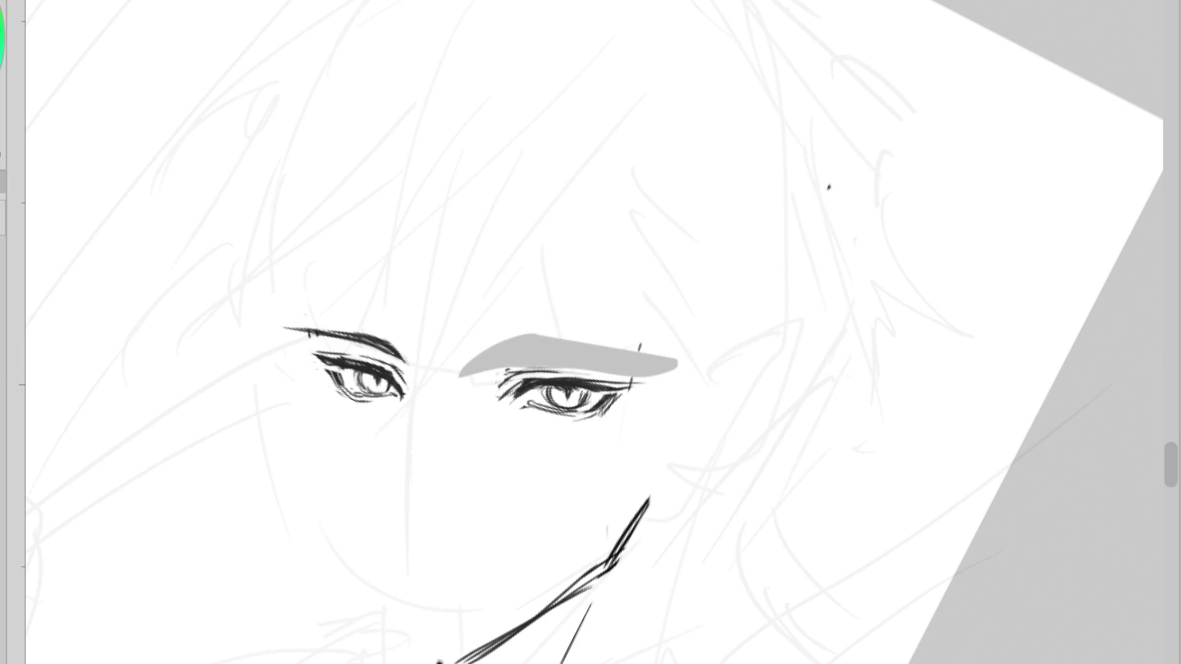
mouse_move(540, 337)
left_mouse_down()
mouse_move(490, 345)
mouse_move(578, 367)
mouse_move(677, 369)
left_mouse_up()
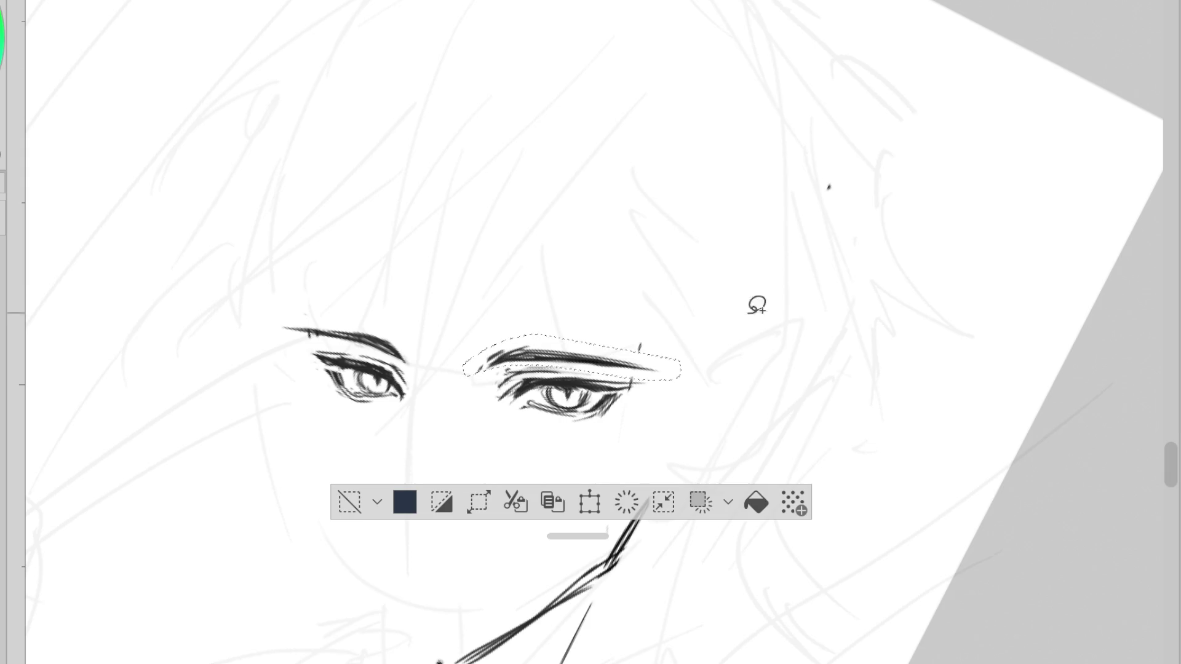
key("ctrl+t")
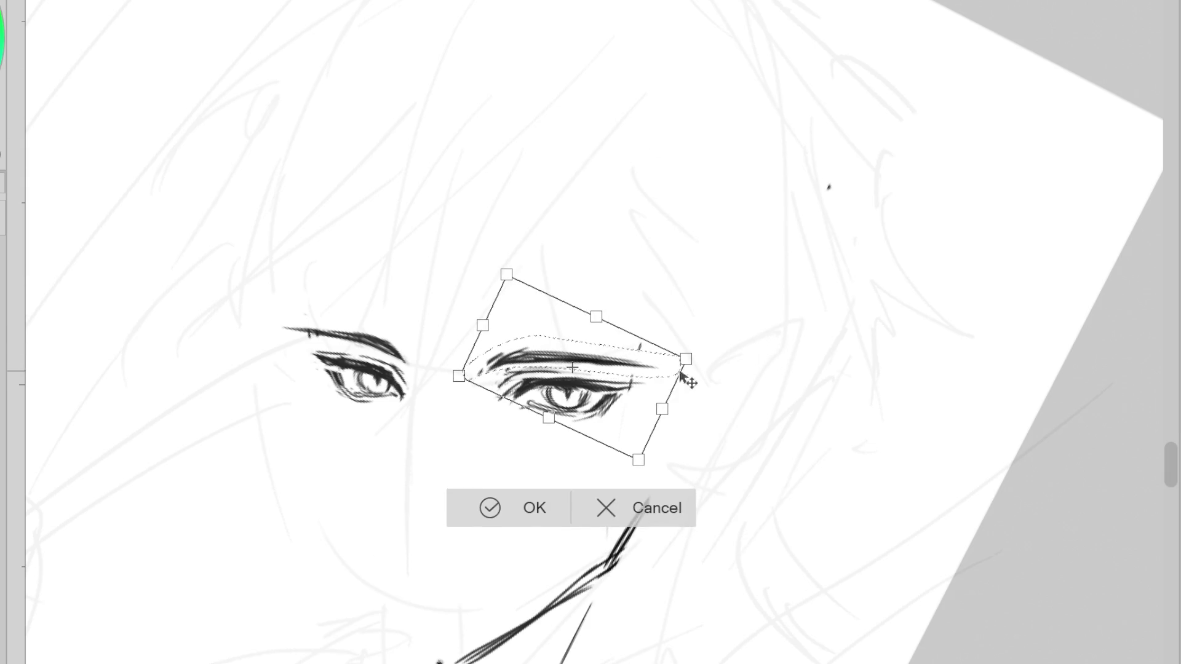
mouse_move(681, 376)
left_mouse_down()
mouse_move(638, 408)
mouse_move(645, 414)
mouse_move(636, 406)
mouse_move(656, 337)
mouse_move(601, 416)
left_mouse_up()
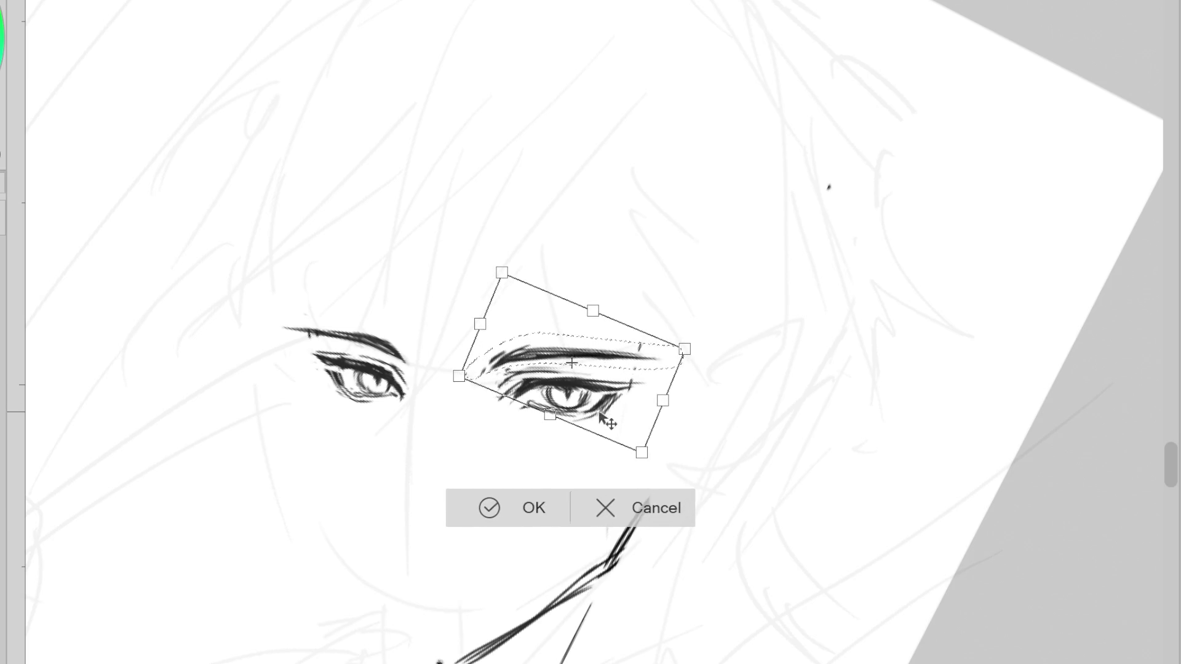
left_click(527, 507)
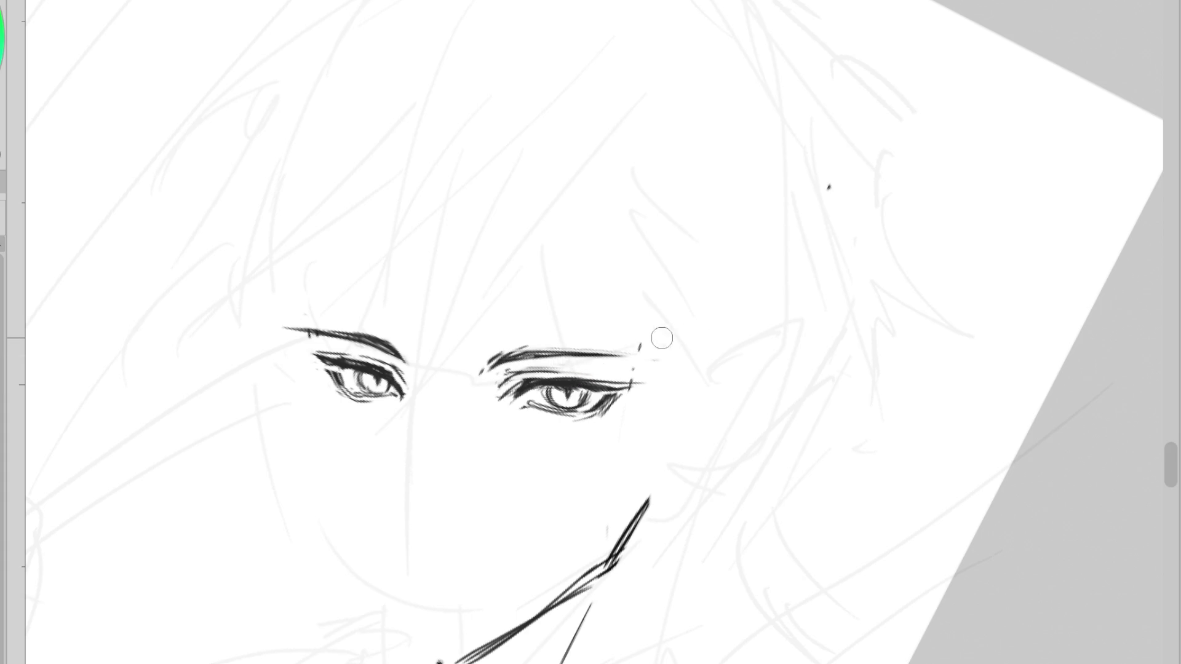
- Re-stroke both eyebrows, thinning the right brow's upper edge and redrawing the left brow shorter and thicker
left_click_drag(413, 363, 293, 319)
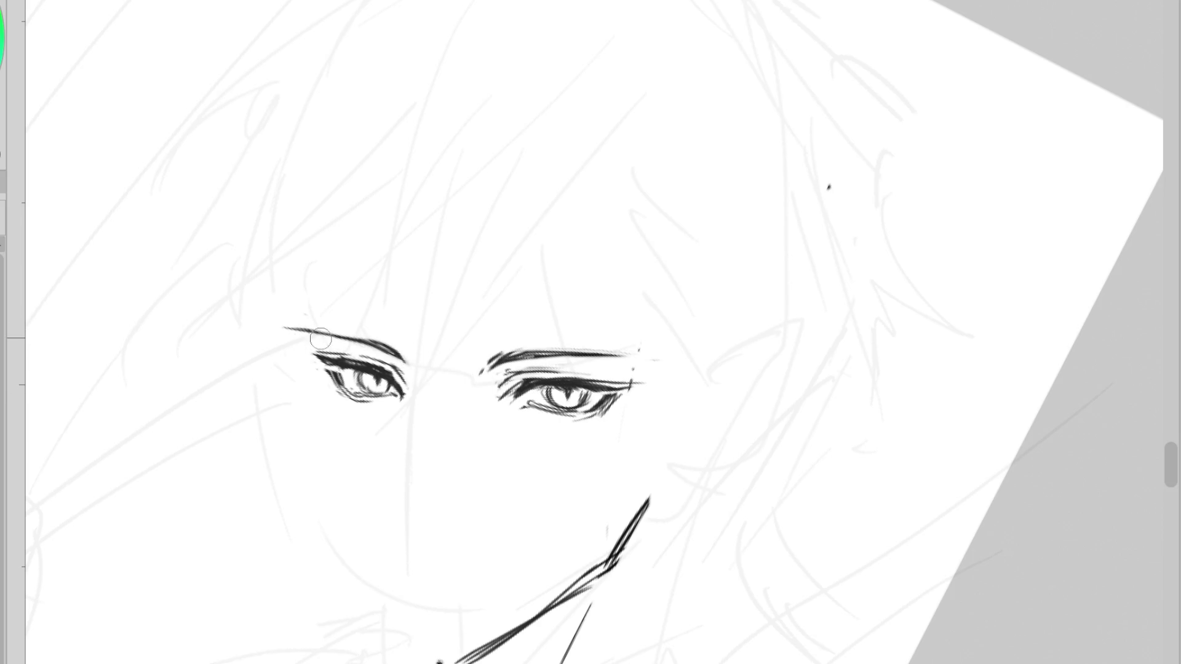
left_click_drag(501, 358, 636, 352)
left_click_drag(559, 355, 637, 351)
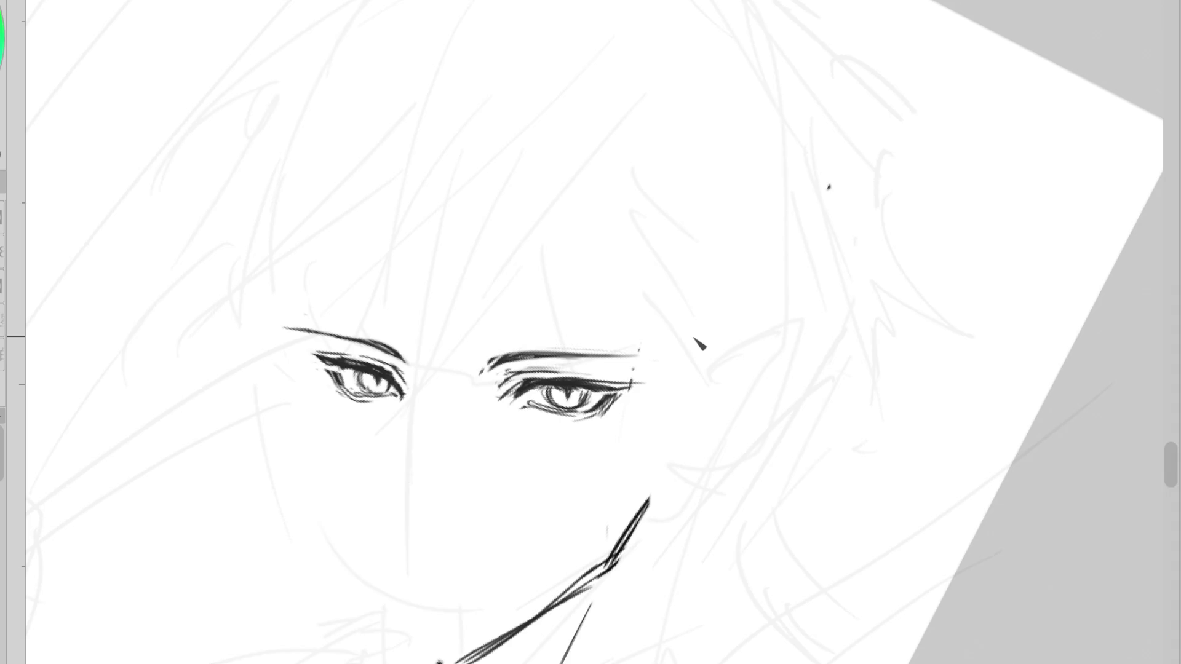
mouse_move(402, 363)
left_mouse_down()
mouse_move(309, 327)
mouse_move(328, 355)
left_mouse_up()
- Darken the left eye's lid and iris and add a short nose-bridge stroke
left_click_drag(566, 390, 580, 405)
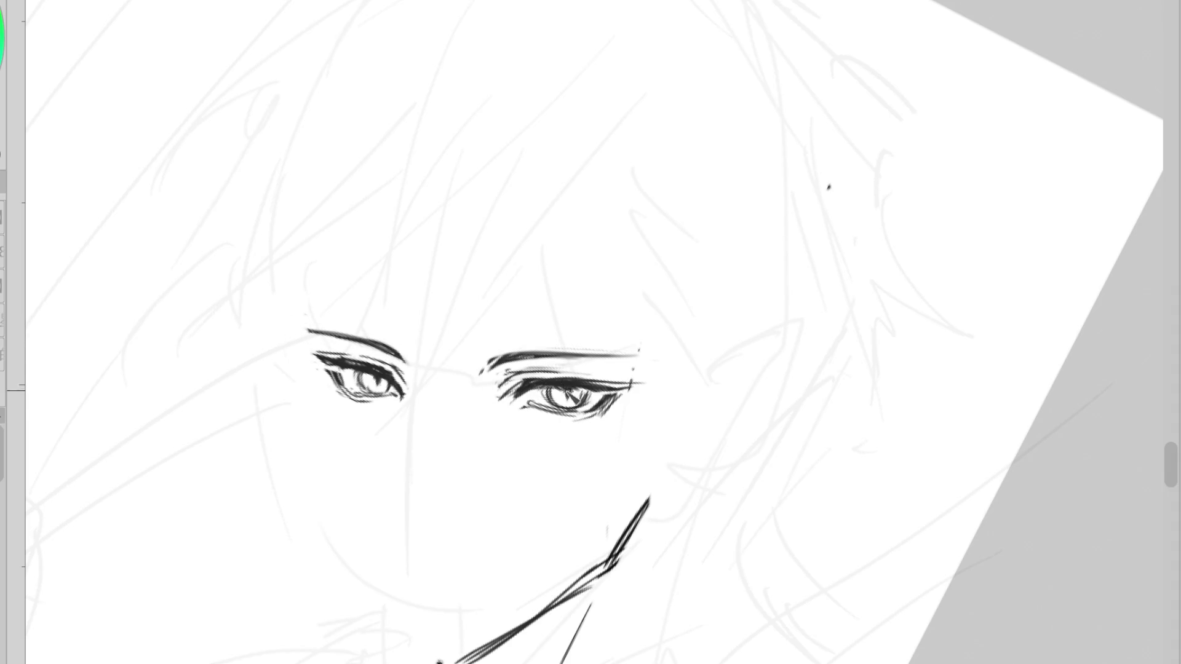
key("ctrl+z")
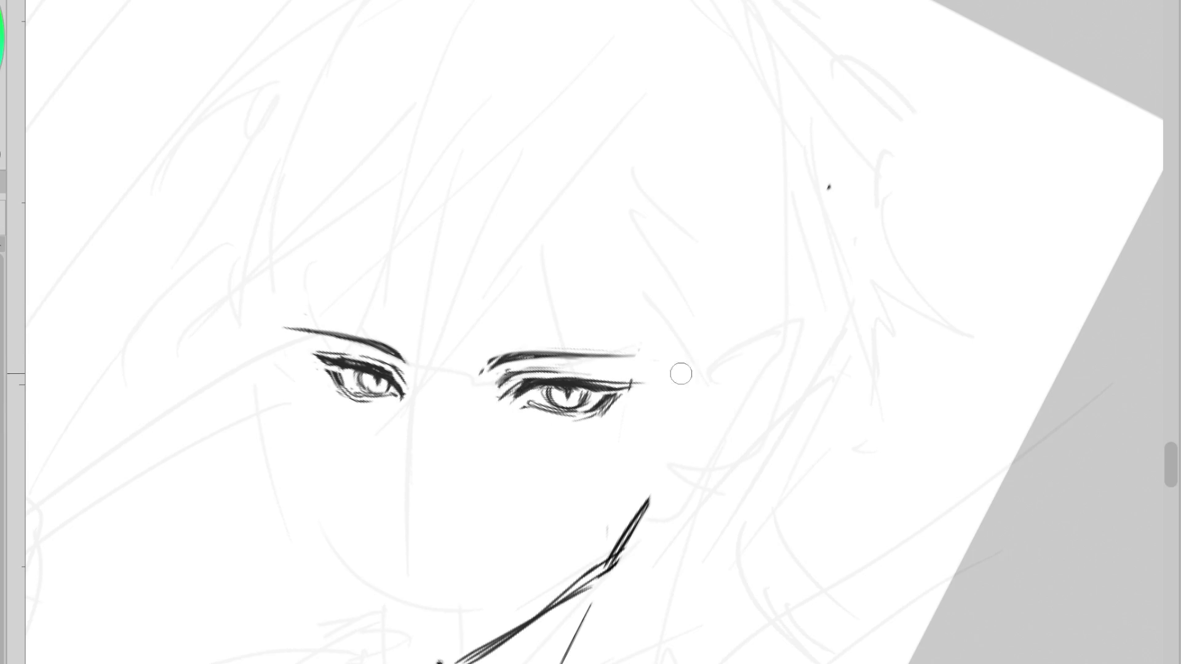
left_click_drag(400, 377, 356, 398)
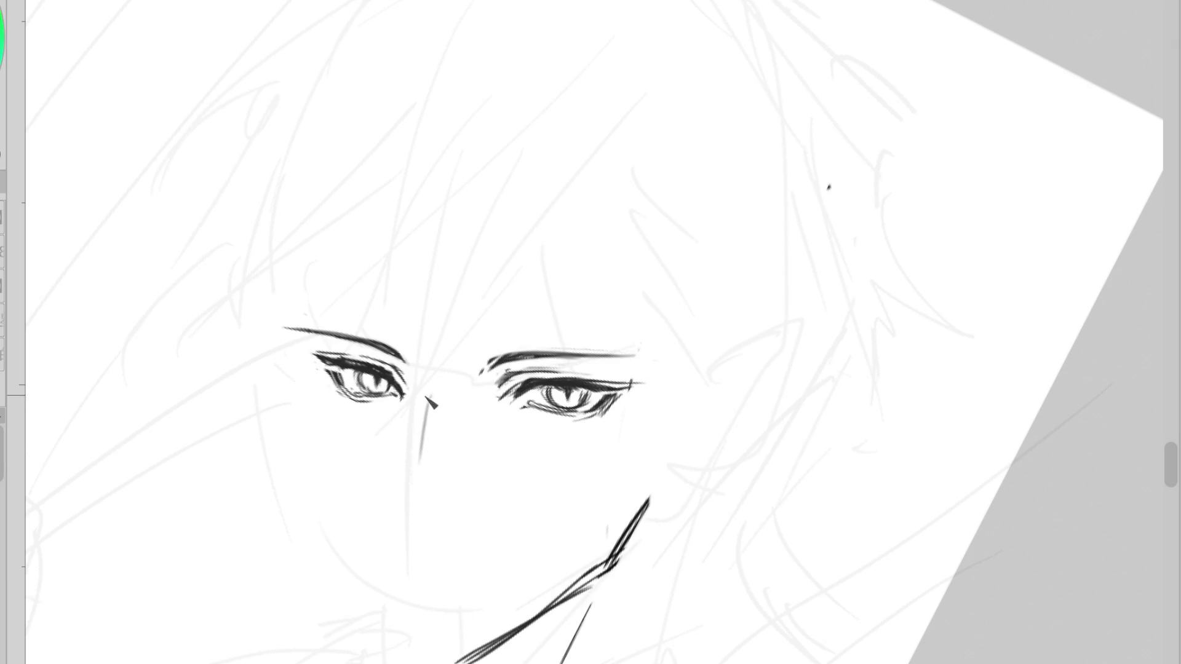
left_click_drag(414, 386, 412, 401)
left_click_drag(419, 418, 398, 492)
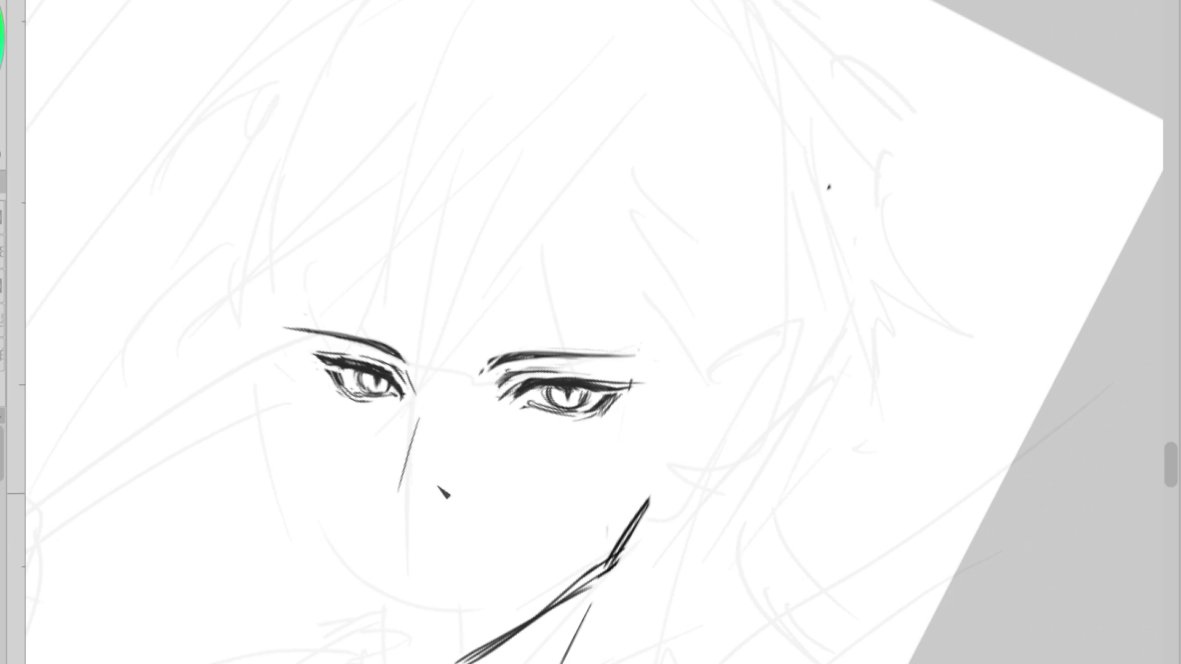
key("ctrl+z")
- Lasso the inked face features, apply a Ctrl+T transform and deselect
mouse_move(433, 208)
left_mouse_down()
mouse_move(311, 226)
mouse_move(659, 382)
mouse_move(640, 183)
left_mouse_up()
key("ctrl+t")
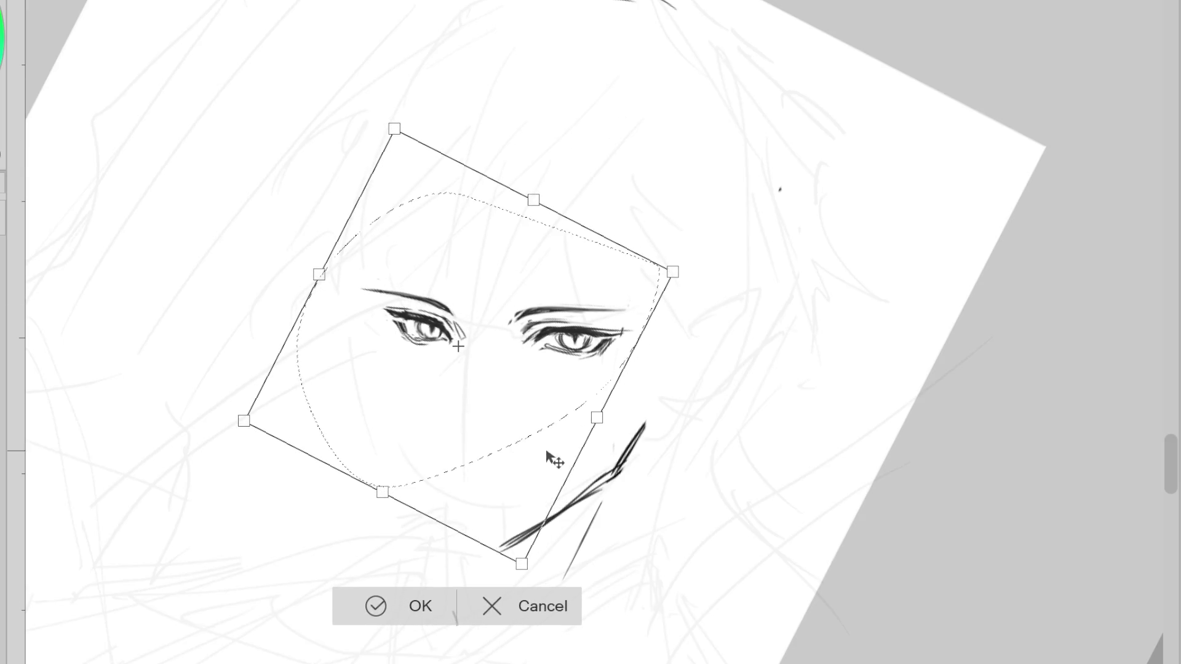
left_click(520, 611)
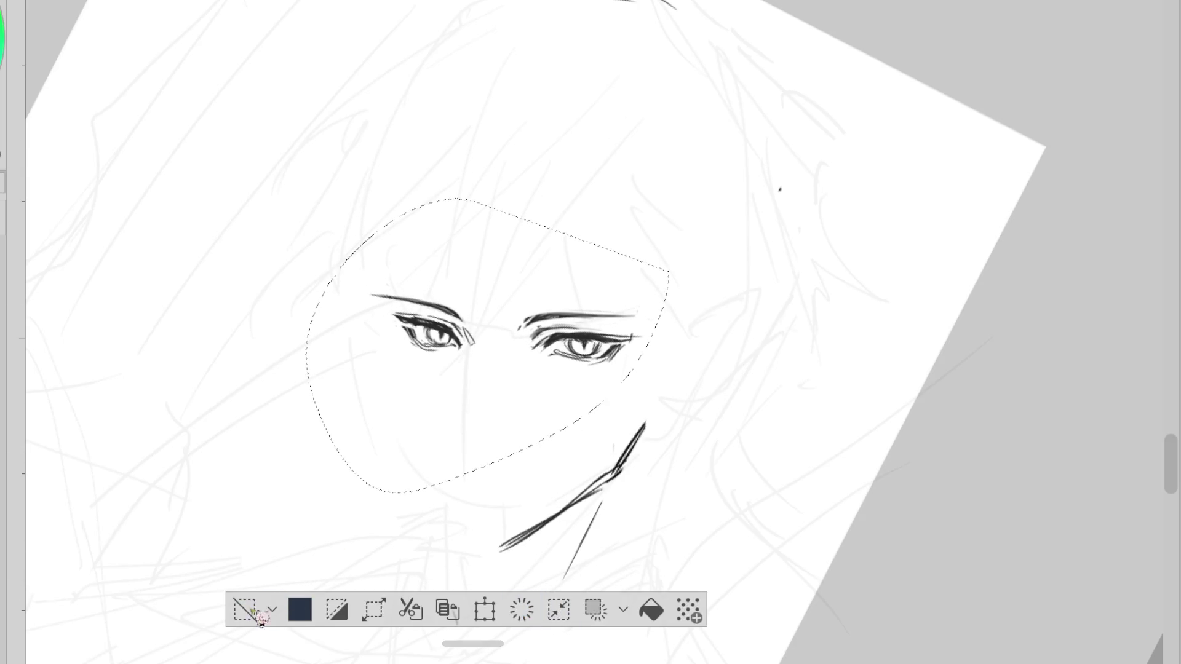
left_click(245, 610)
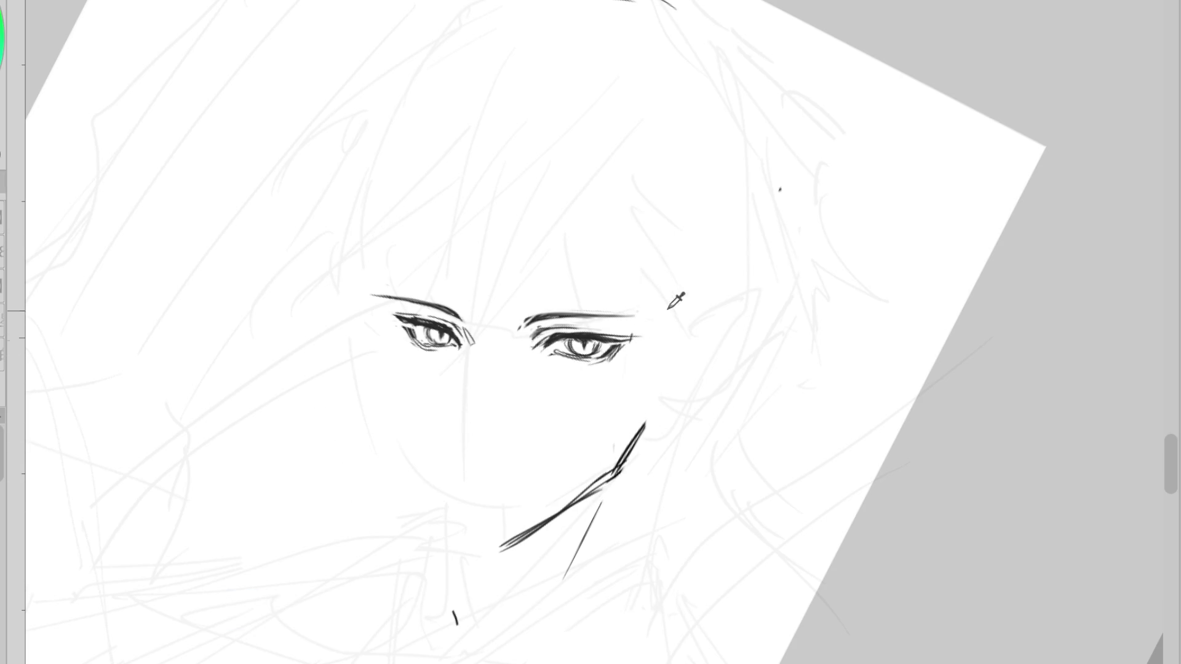
- Re-ink the upper jaw stroke darker, extending it upward with a tapered tip
key("b")
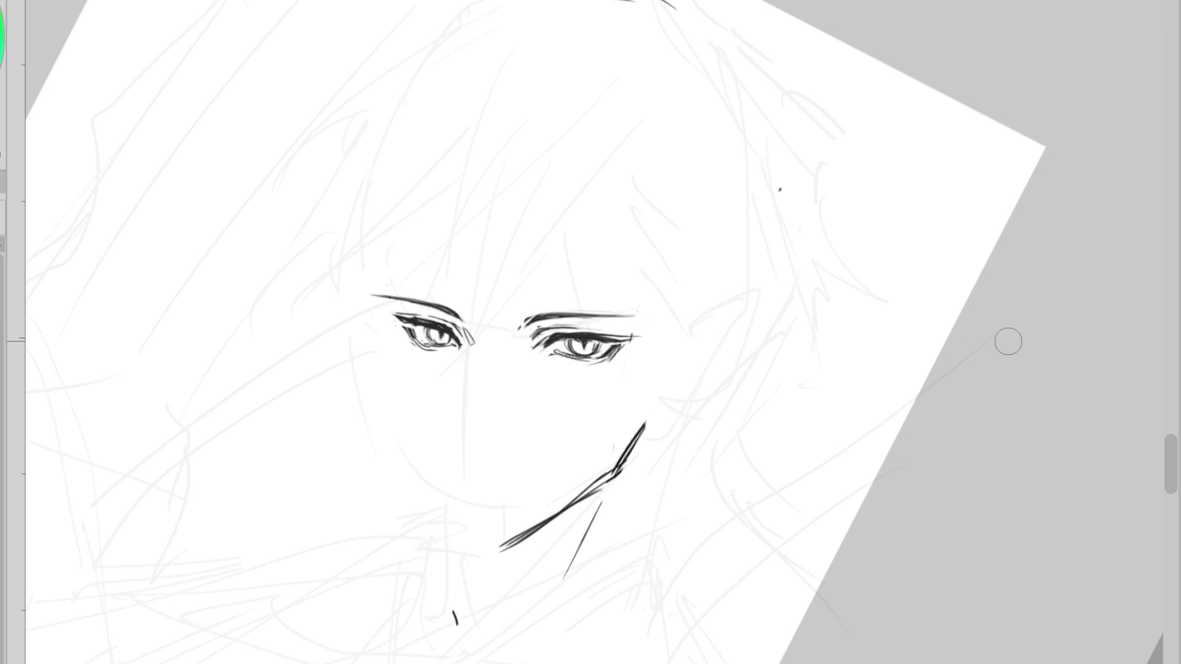
left_click_drag(616, 475, 635, 421)
left_click_drag(615, 474, 644, 410)
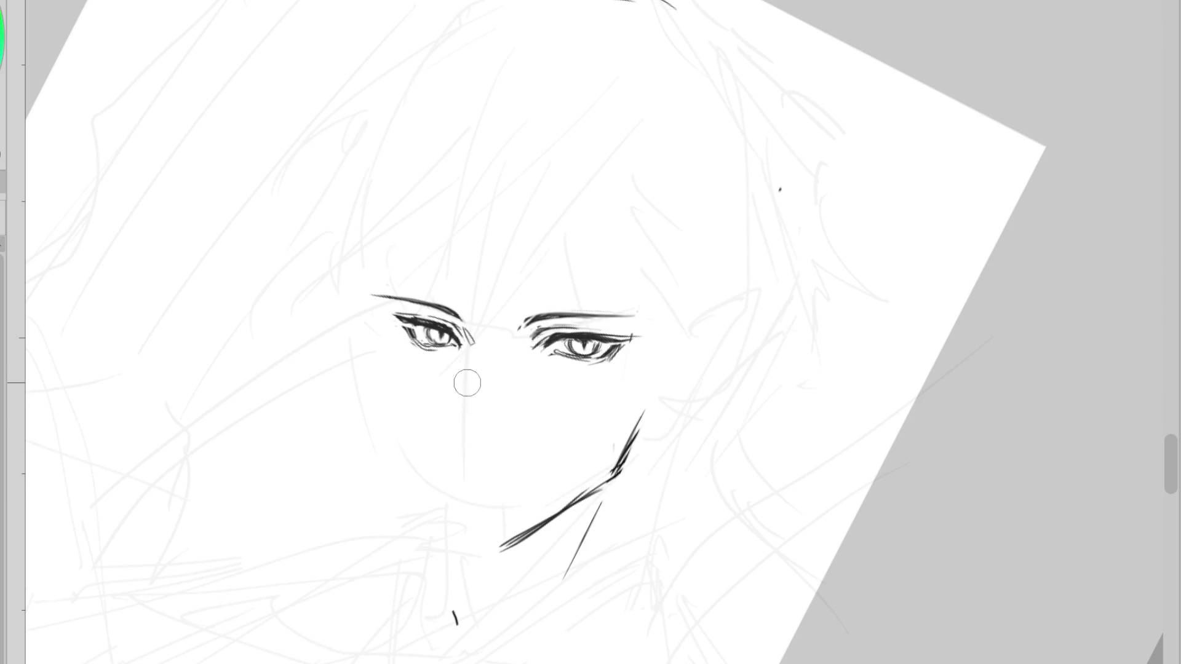
left_click_drag(472, 371, 461, 424)
key("ctrl+z")
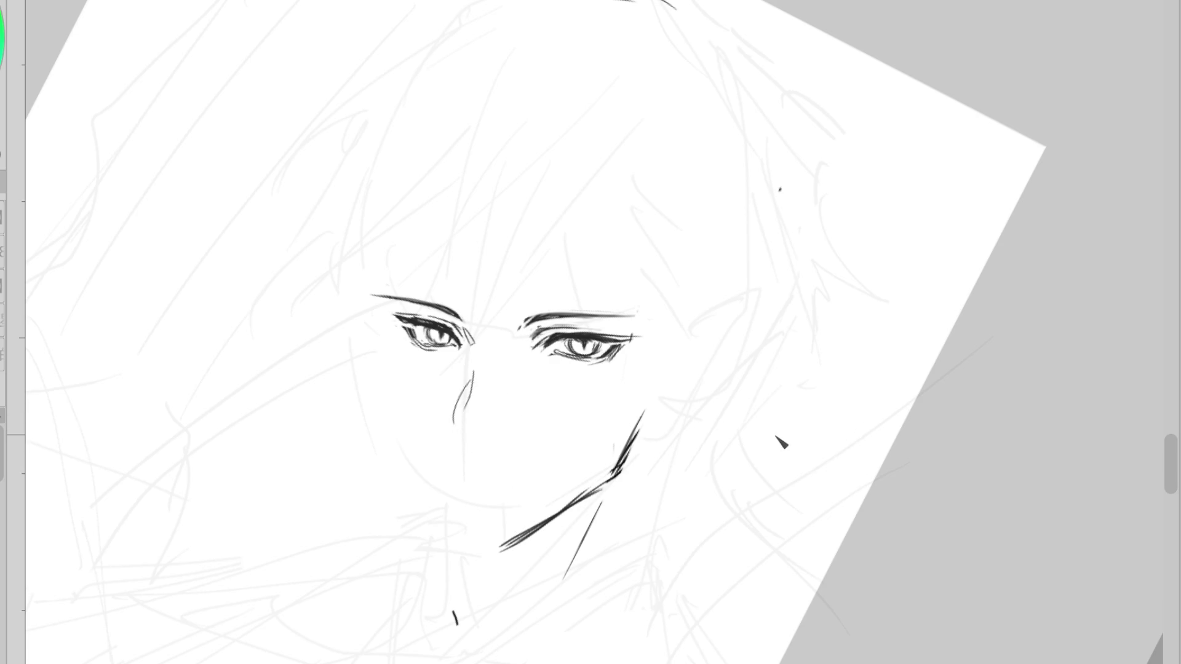
- Redraw the upper jaw stroke, extend the nose line toward the chin and draw a thin line under the left eye
left_click_drag(386, 332, 396, 412)
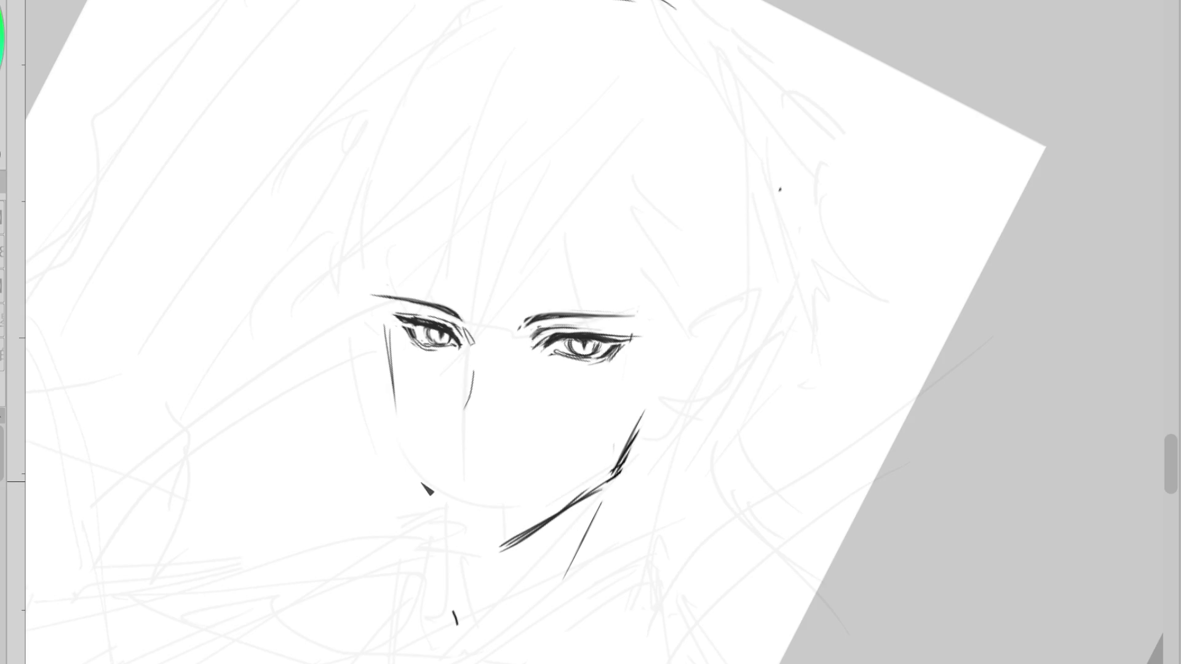
key("ctrl+z")
left_click_drag(406, 319, 391, 316)
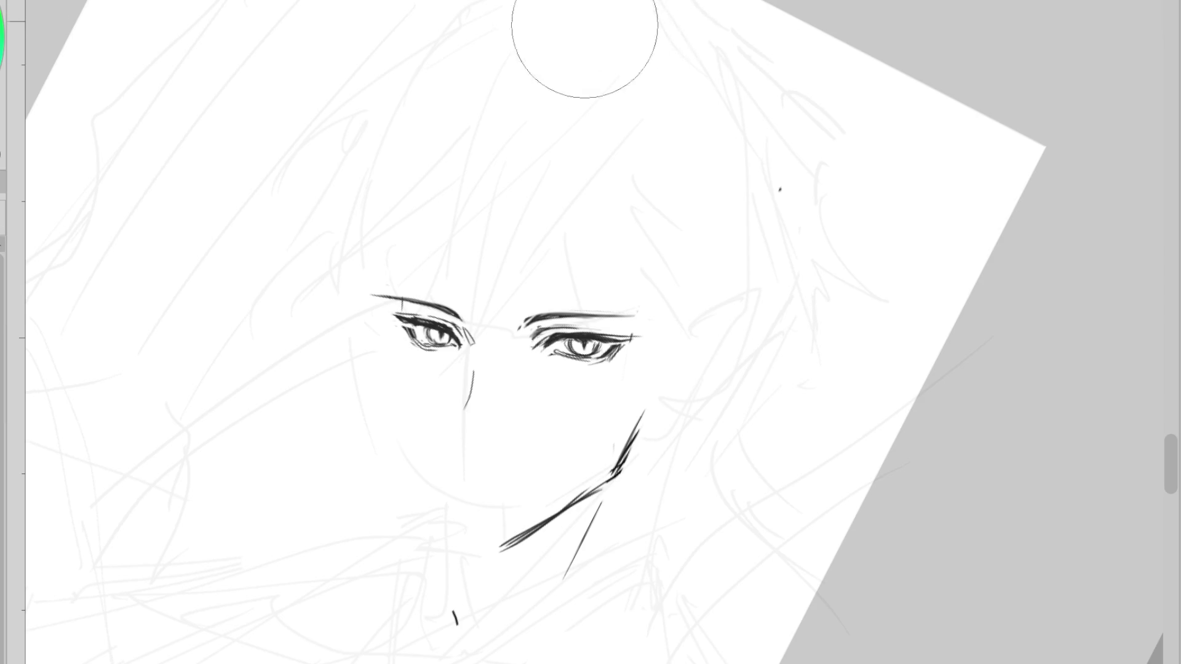
key("ctrl+z")
left_click_drag(613, 477, 644, 410)
key("ctrl+z")
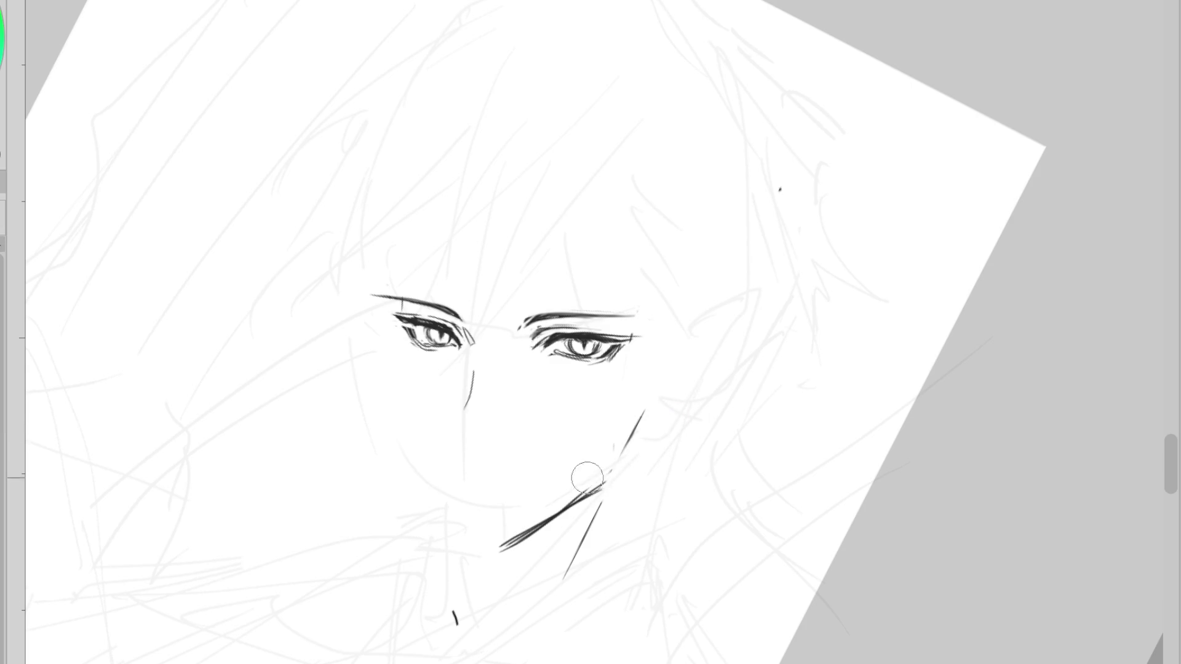
left_click_drag(466, 406, 473, 535)
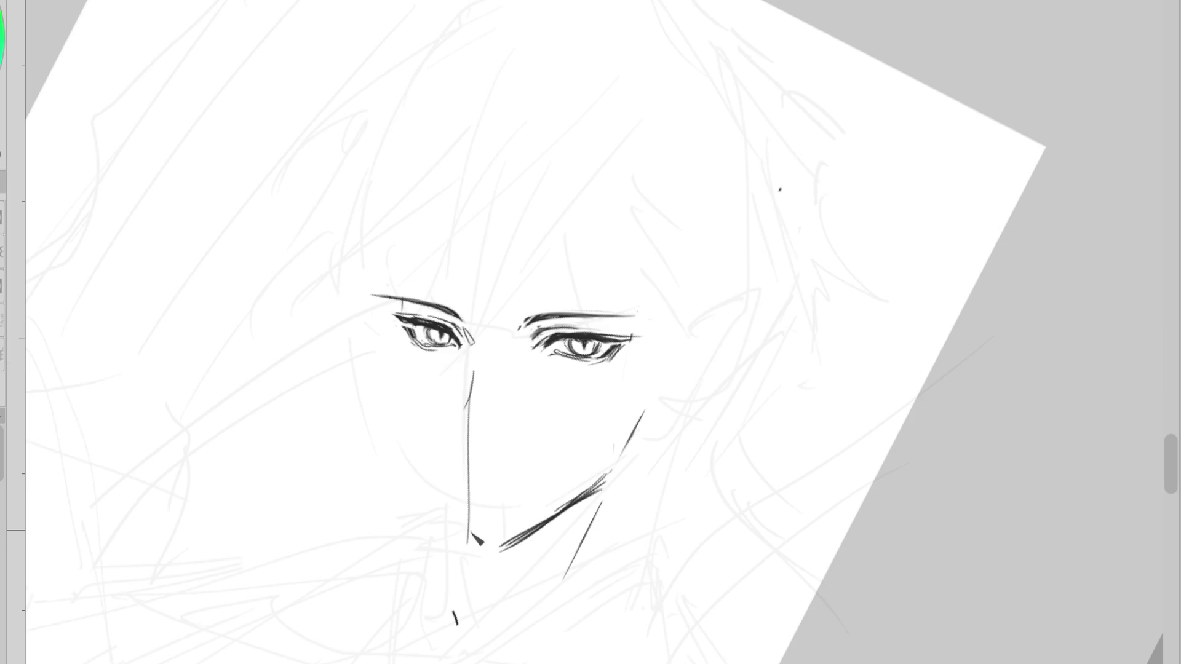
left_click_drag(396, 421, 447, 530)
key("ctrl+z")
left_click_drag(392, 332, 398, 423)
- Erase the long vertical nose line and redraw the curved left cheek line from under the left eye
key("e")
left_click_drag(477, 372, 477, 485)
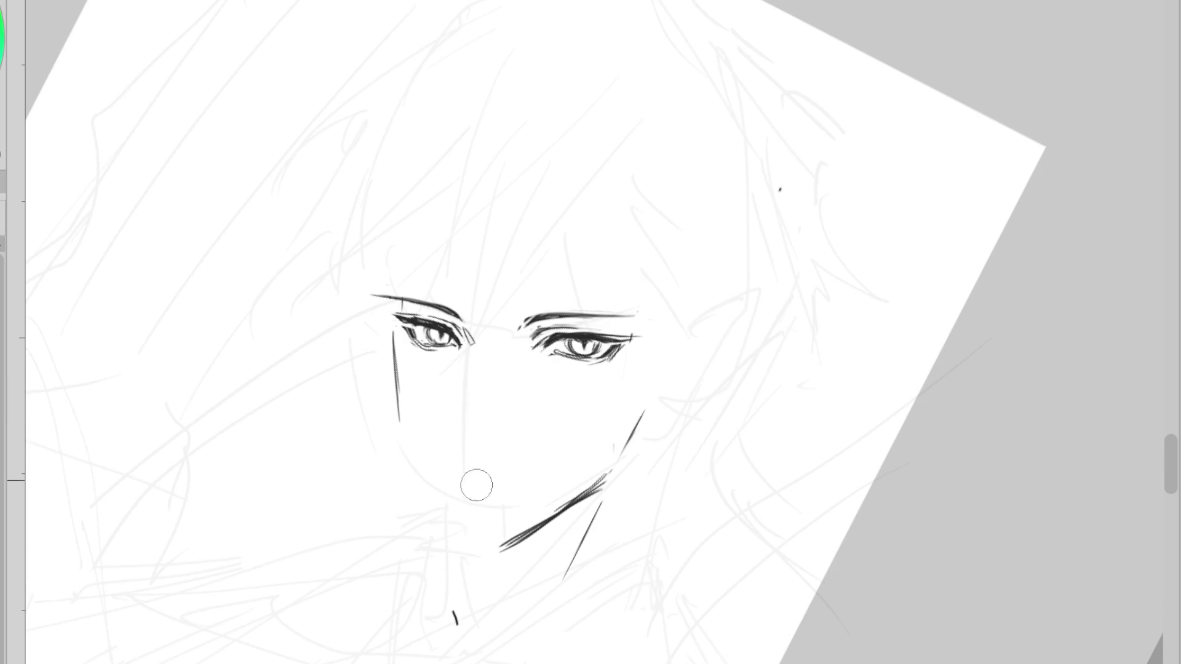
key("p")
left_click_drag(414, 426, 414, 442)
left_click_drag(418, 458, 429, 469)
key("ctrl+z")
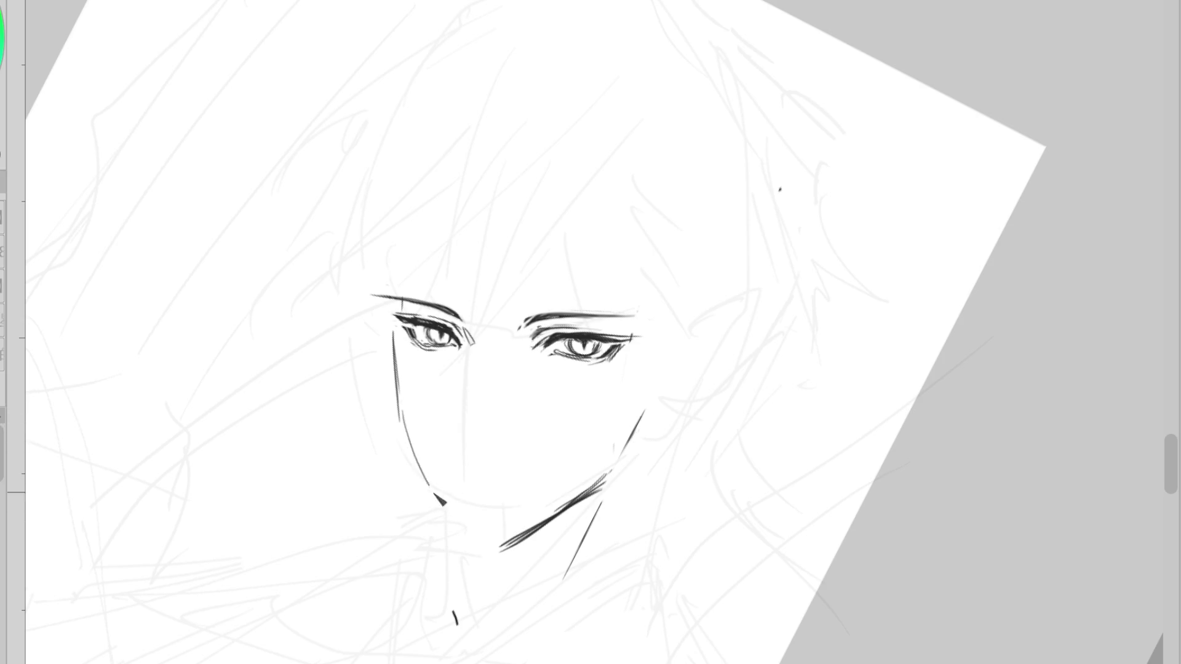
left_click_drag(399, 403, 447, 511)
key("ctrl+z")
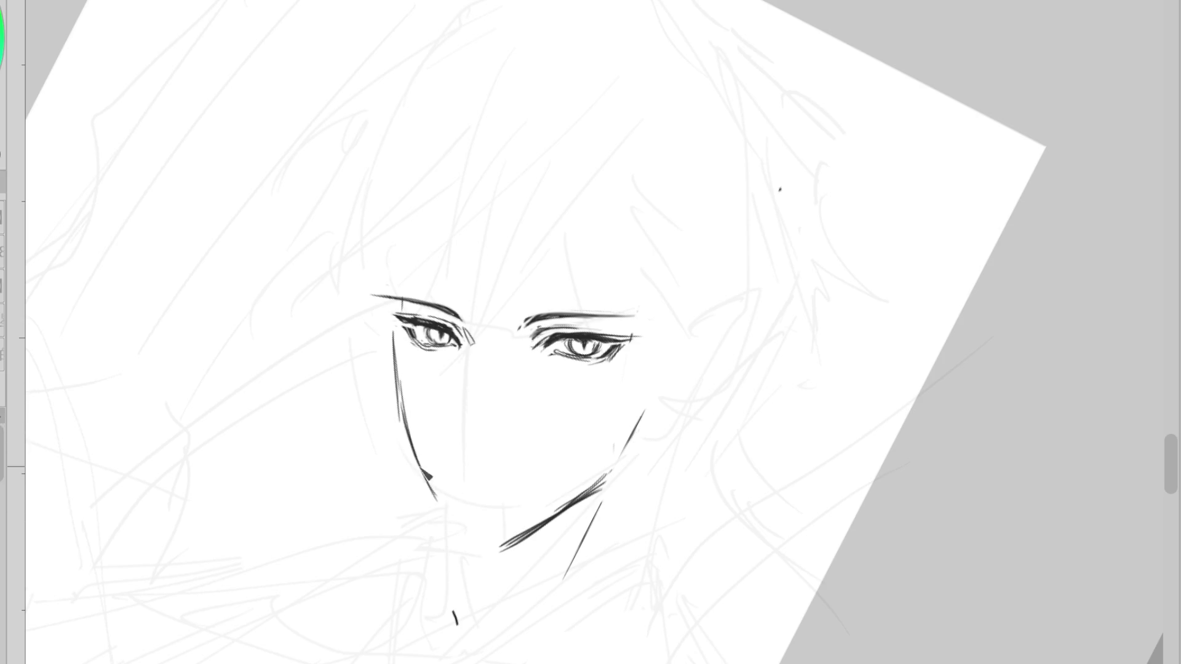
left_click_drag(396, 335, 427, 482)
- Redraw the lower left cheek line down toward the chin without the hook at its end
key("e")
key("p")
left_click_drag(408, 438, 458, 550)
key("ctrl+z")
key("ctrl+z")
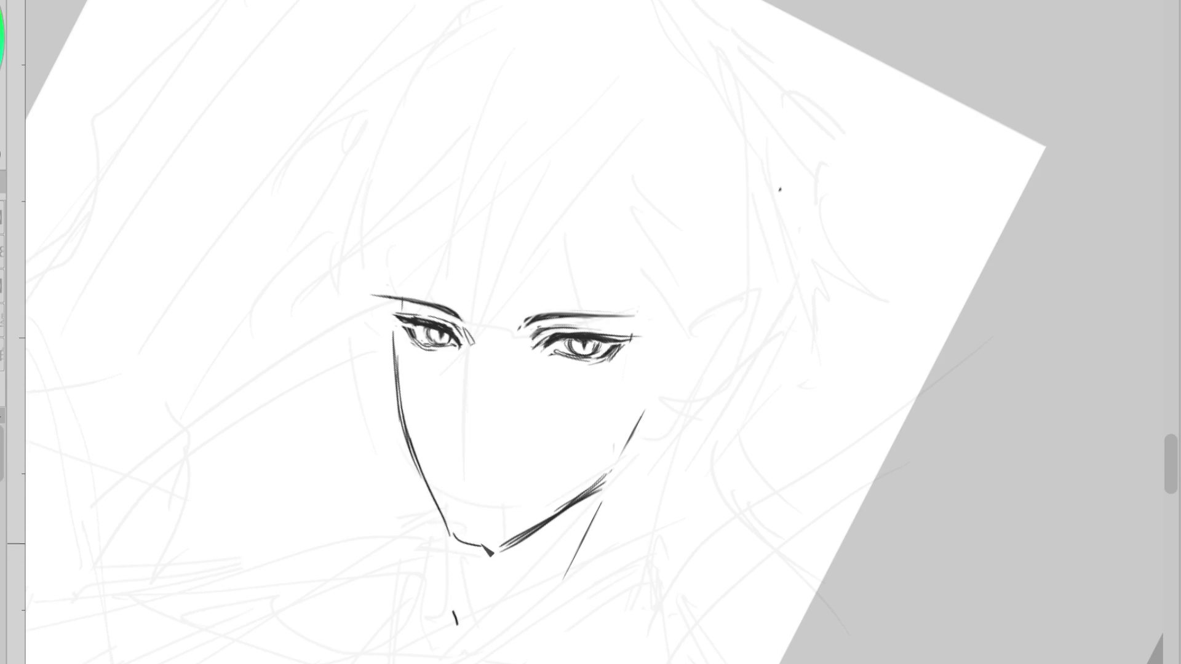
key("ctrl+z")
left_click_drag(482, 351, 495, 449)
key("ctrl+z")
left_click_drag(407, 437, 466, 544)
key("ctrl+z")
key("ctrl+z")
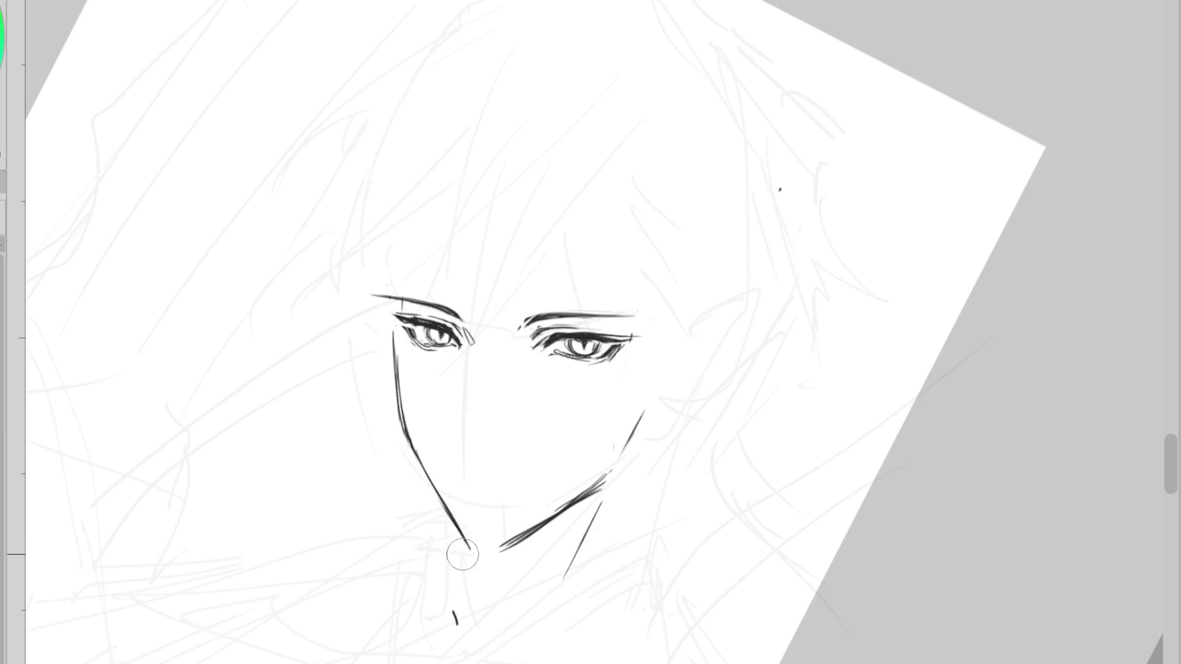
left_click_drag(411, 436, 470, 549)
- Rework the right jaw line, add a nose line and chin stroke, and join the lower jaw to the chin
mouse_move(557, 513)
left_mouse_down()
mouse_move(509, 541)
mouse_move(590, 485)
mouse_move(626, 444)
mouse_move(633, 403)
mouse_move(598, 486)
left_mouse_up()
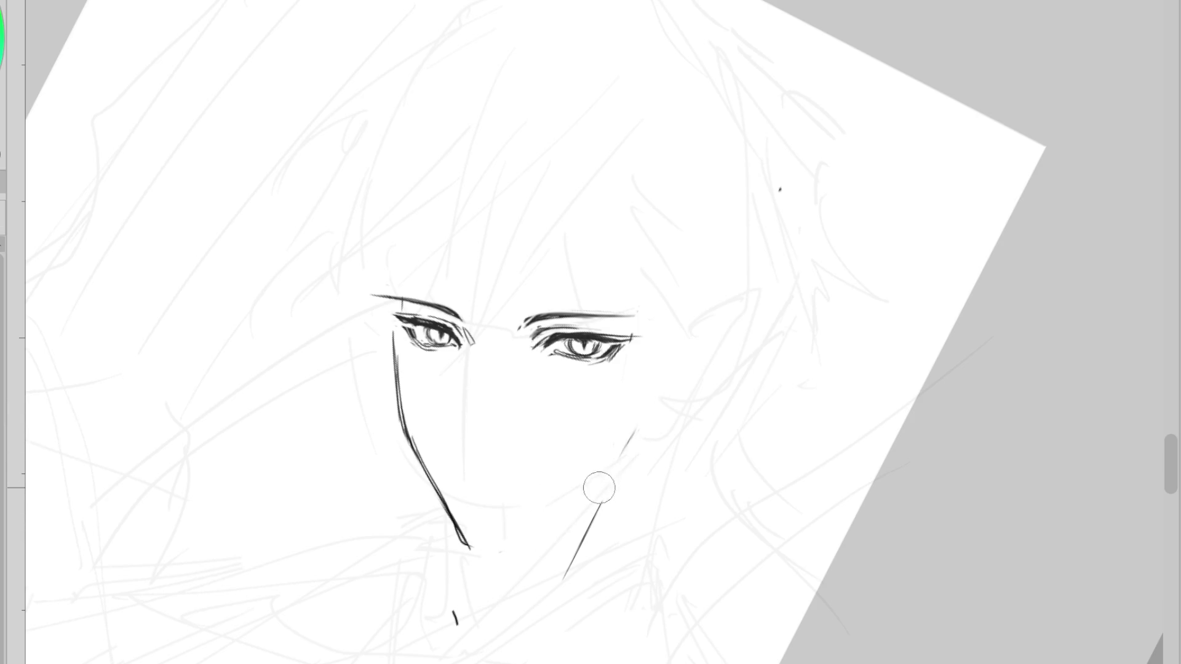
left_click_drag(650, 397, 624, 452)
left_click_drag(623, 458, 633, 471)
left_click_drag(474, 366, 462, 420)
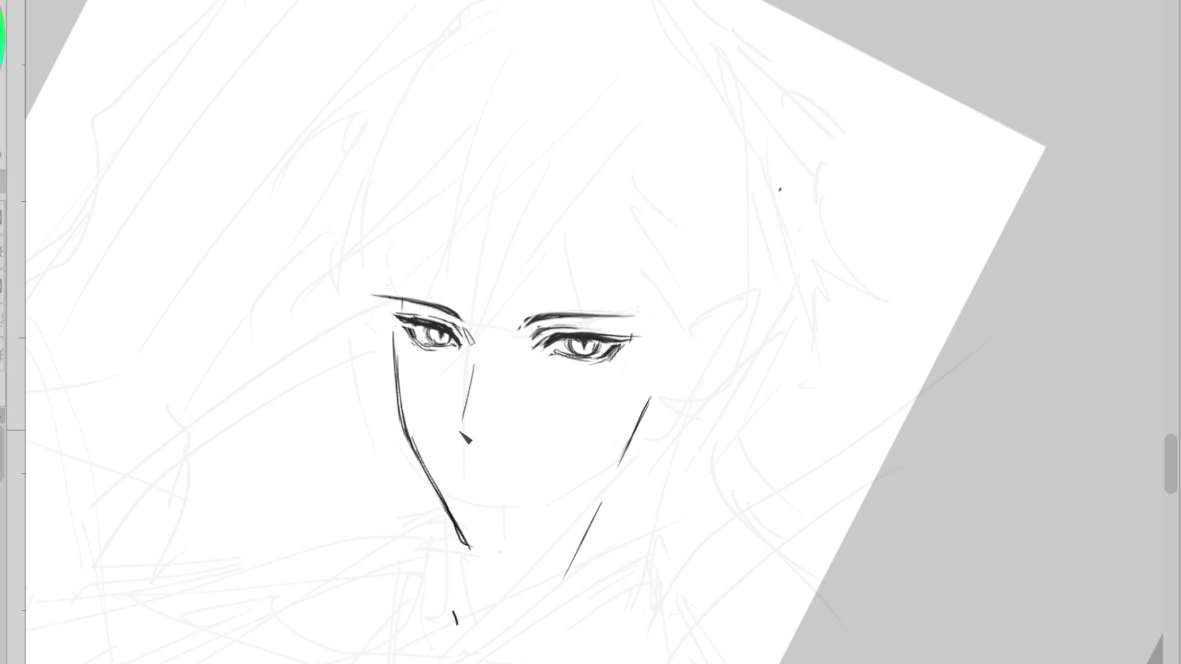
left_click_drag(503, 554, 469, 552)
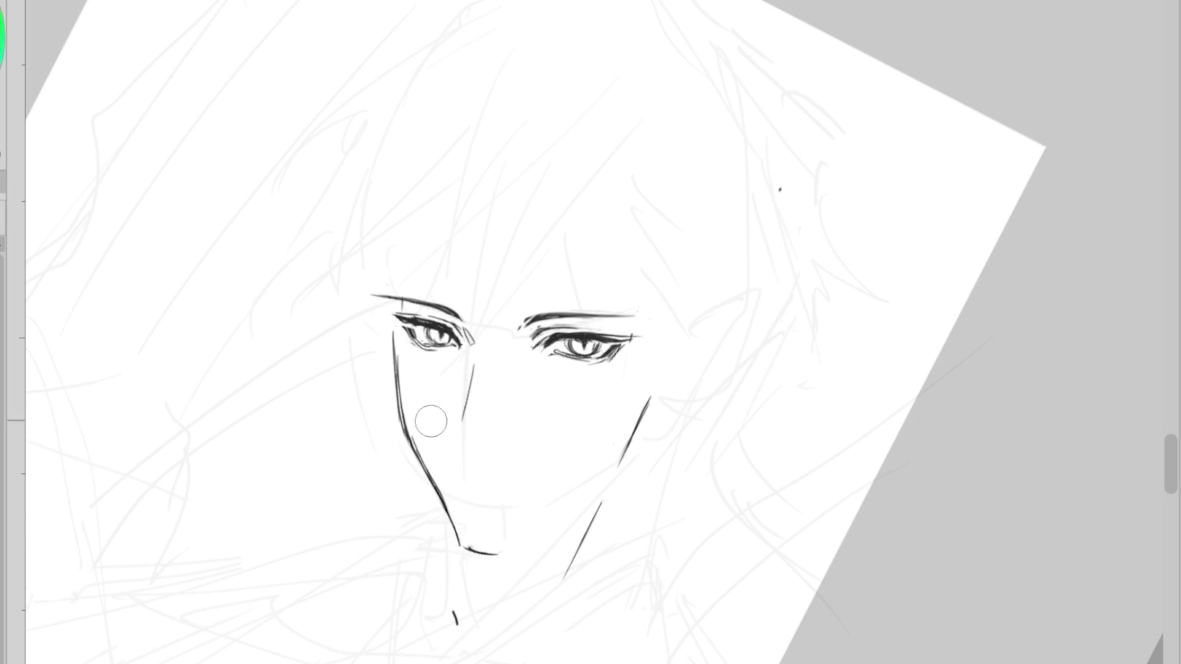
left_click(423, 466)
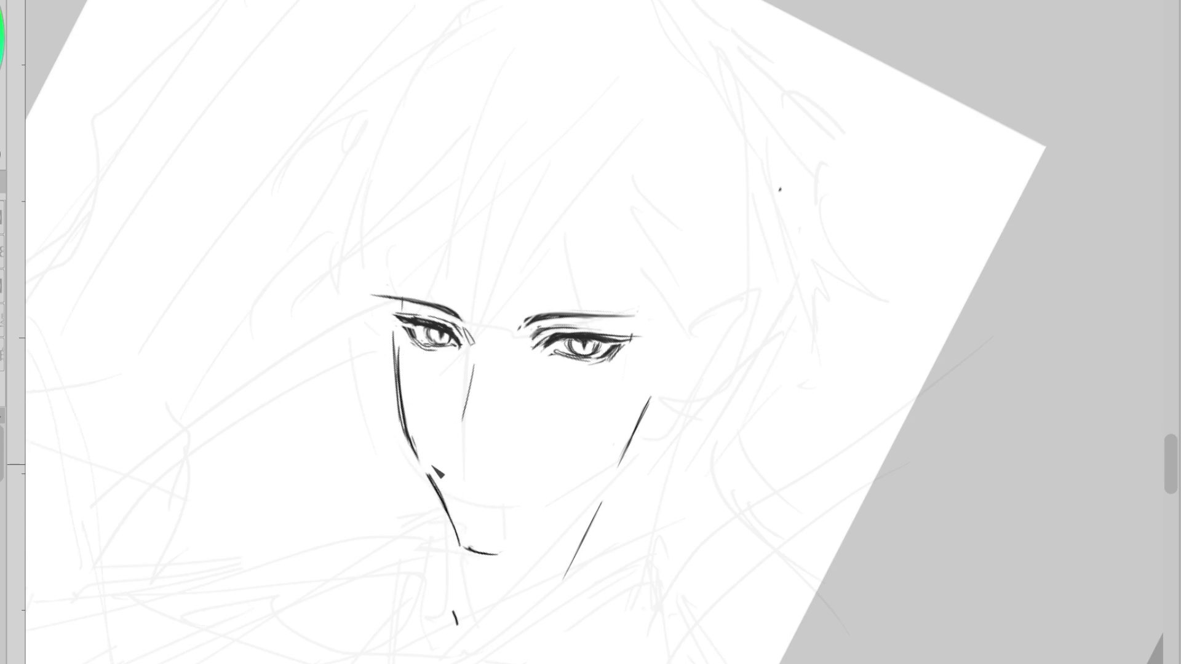
mouse_move(528, 543)
left_mouse_down()
mouse_move(612, 490)
mouse_move(603, 485)
left_mouse_up()
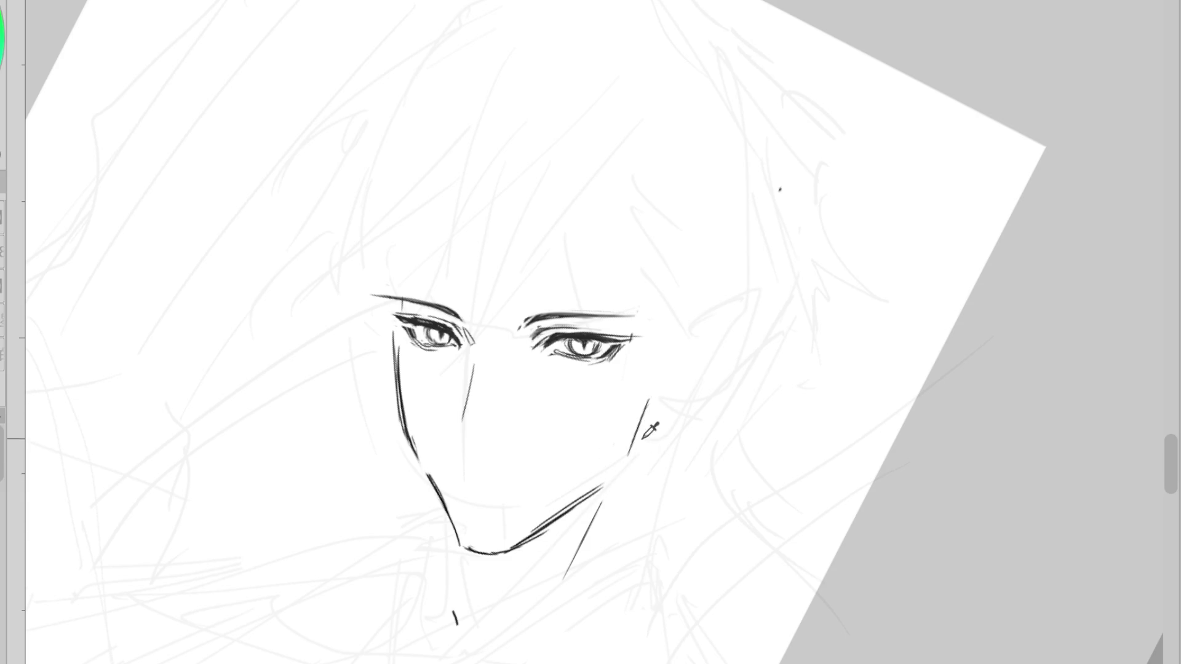
mouse_move(649, 398)
left_mouse_down()
mouse_move(620, 478)
mouse_move(518, 602)
left_mouse_up()
key("ctrl+z")
key("ctrl+z")
- Redraw the nose line, give the right eyebrow a hooked tip and add a short stroke under the right eye
left_click_drag(474, 386, 468, 432)
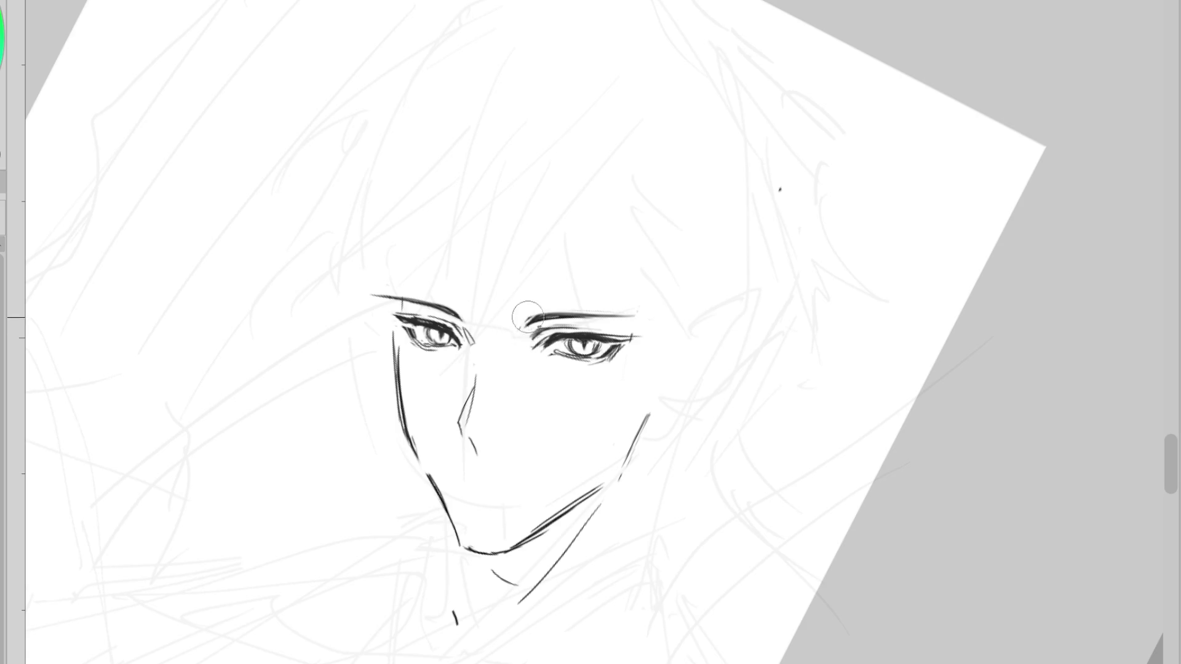
key("ctrl+z")
left_click_drag(523, 323, 651, 332)
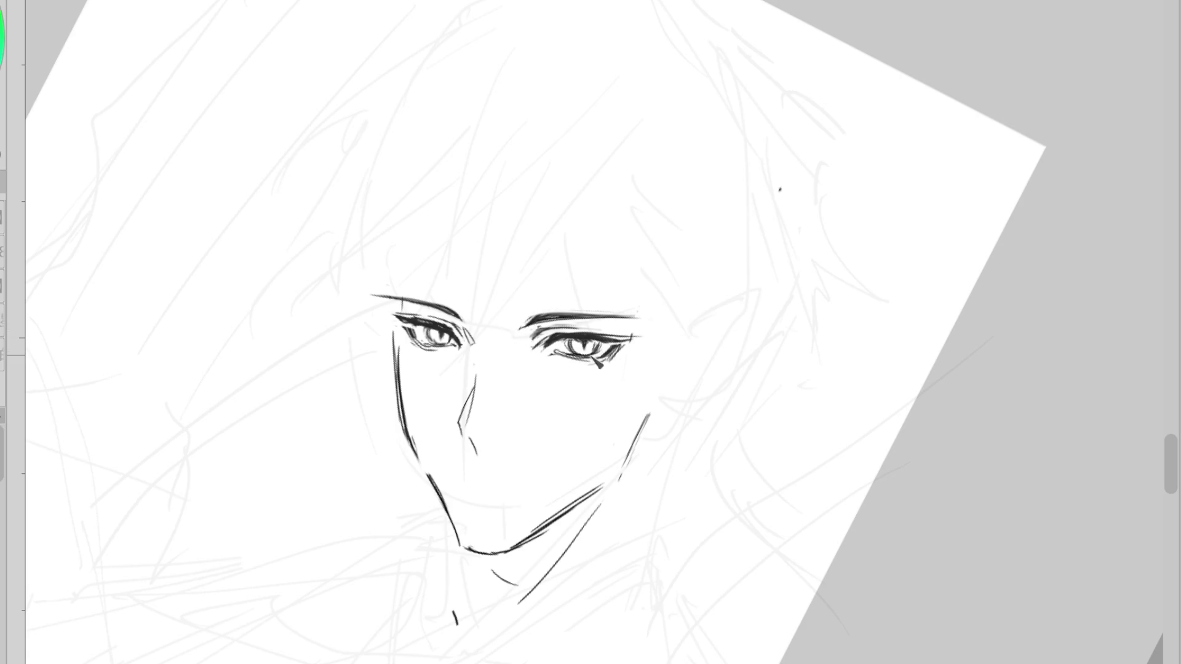
key("ctrl+z")
left_click_drag(565, 355, 571, 363)
left_click_drag(632, 335, 617, 484)
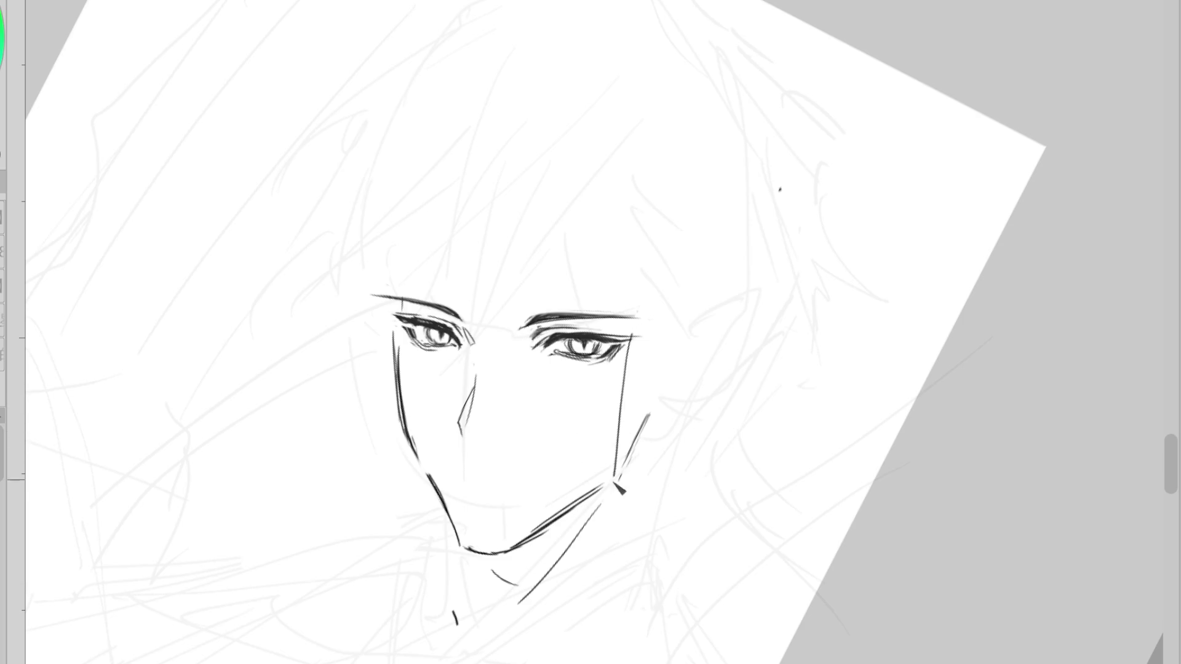
key("ctrl+z")
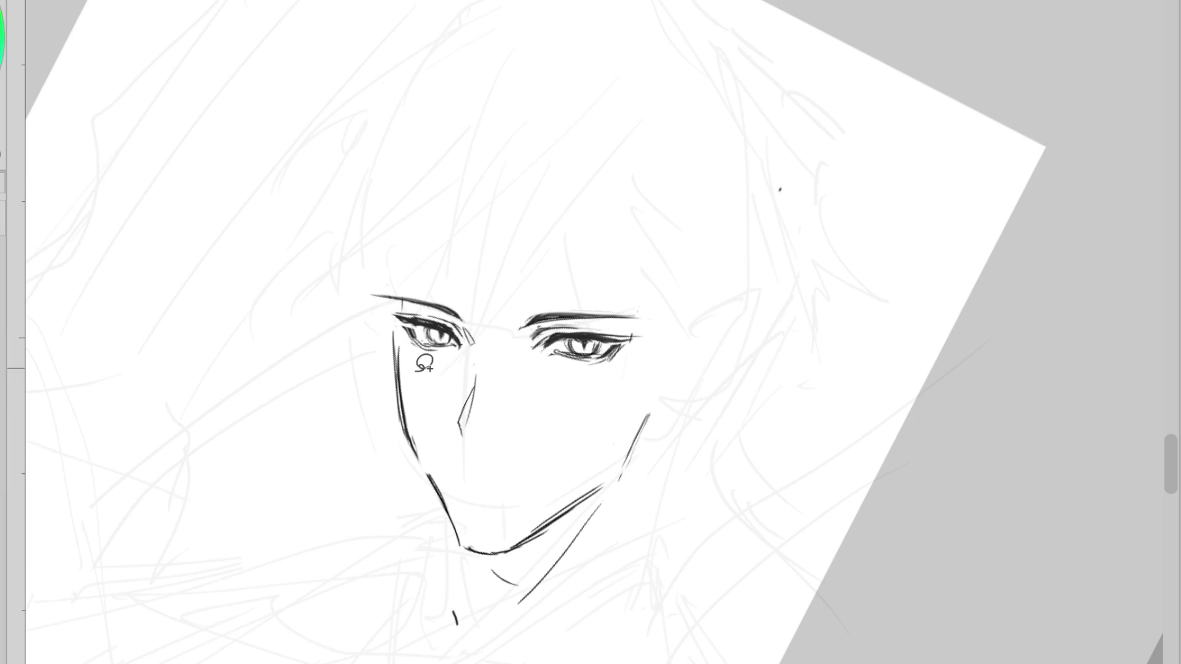
- Lasso the jaw, chin and face lines and start a Ctrl+T transform
mouse_move(369, 345)
left_mouse_down()
mouse_move(421, 612)
mouse_move(627, 414)
mouse_move(606, 466)
mouse_move(475, 549)
mouse_move(535, 529)
mouse_move(601, 478)
mouse_move(509, 546)
left_mouse_up()
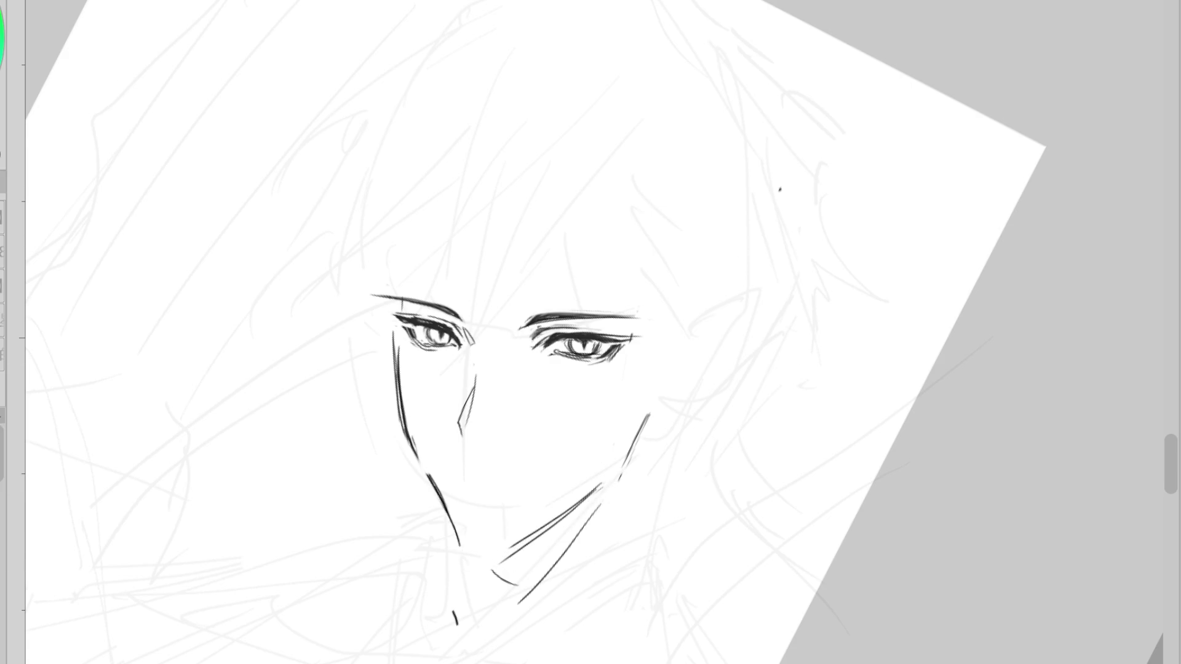
mouse_move(391, 152)
left_mouse_down()
mouse_move(311, 264)
mouse_move(714, 252)
mouse_move(701, 245)
left_mouse_up()
key("ctrl+t")
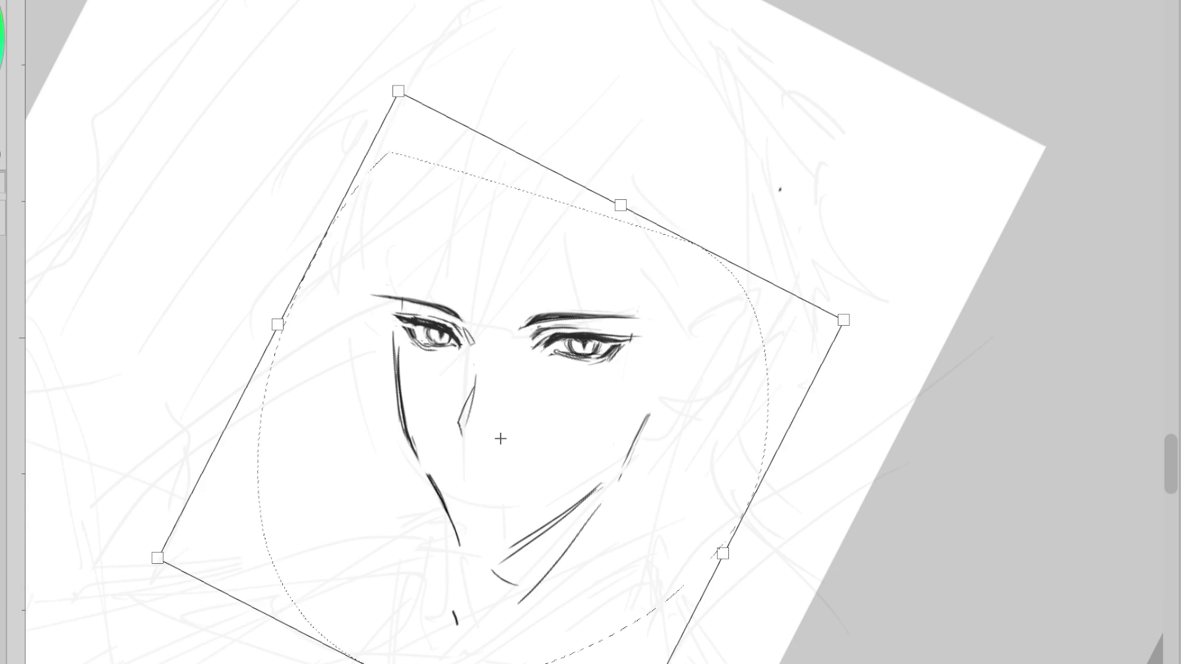
- Enlarge the face line art and rotate it slightly clockwise, then commit with Enter
mouse_move(632, 205)
left_mouse_down()
mouse_move(751, 295)
mouse_move(703, 495)
mouse_move(725, 482)
mouse_move(720, 490)
left_mouse_up()
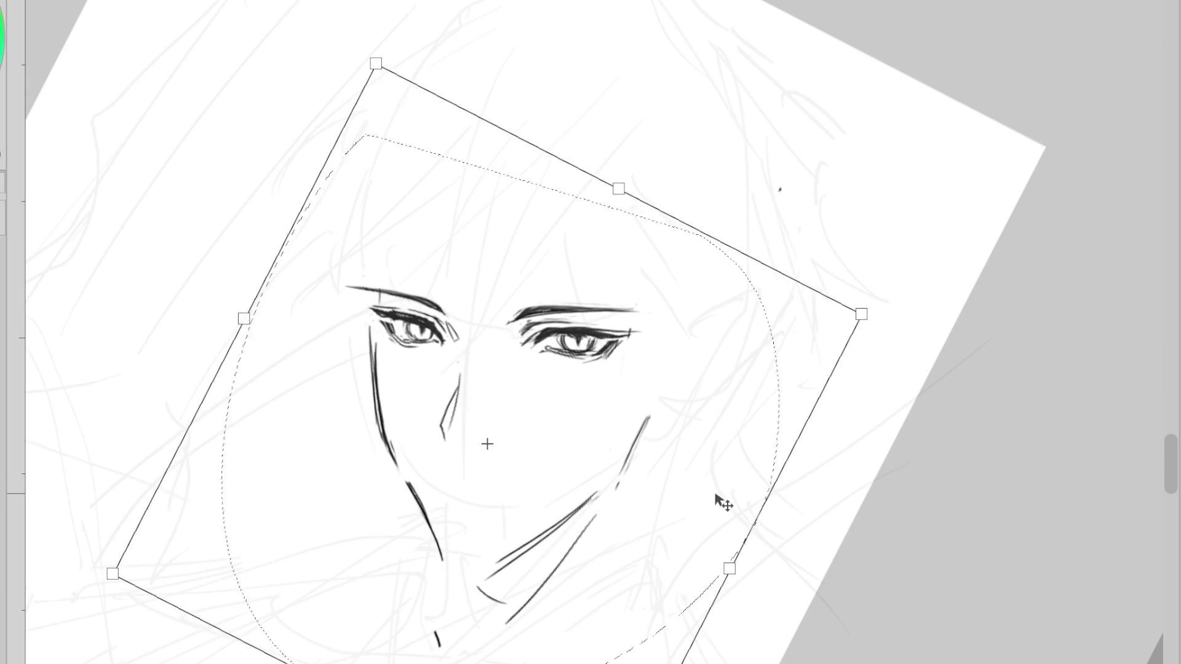
left_click_drag(854, 473, 861, 483)
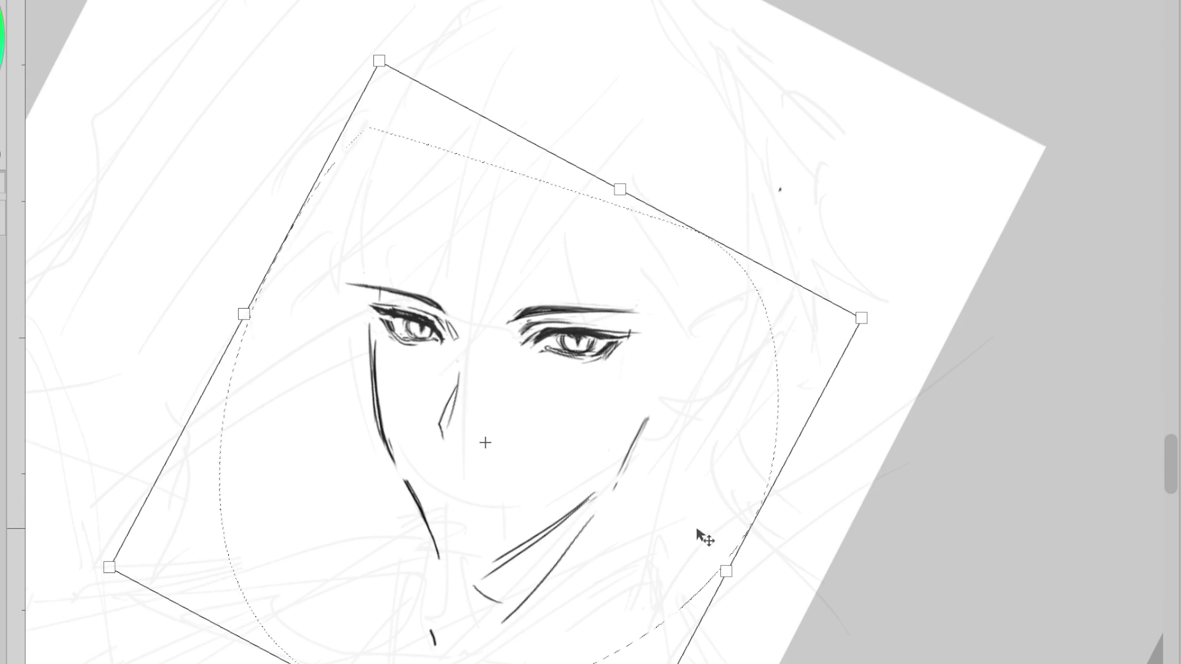
key("Return")
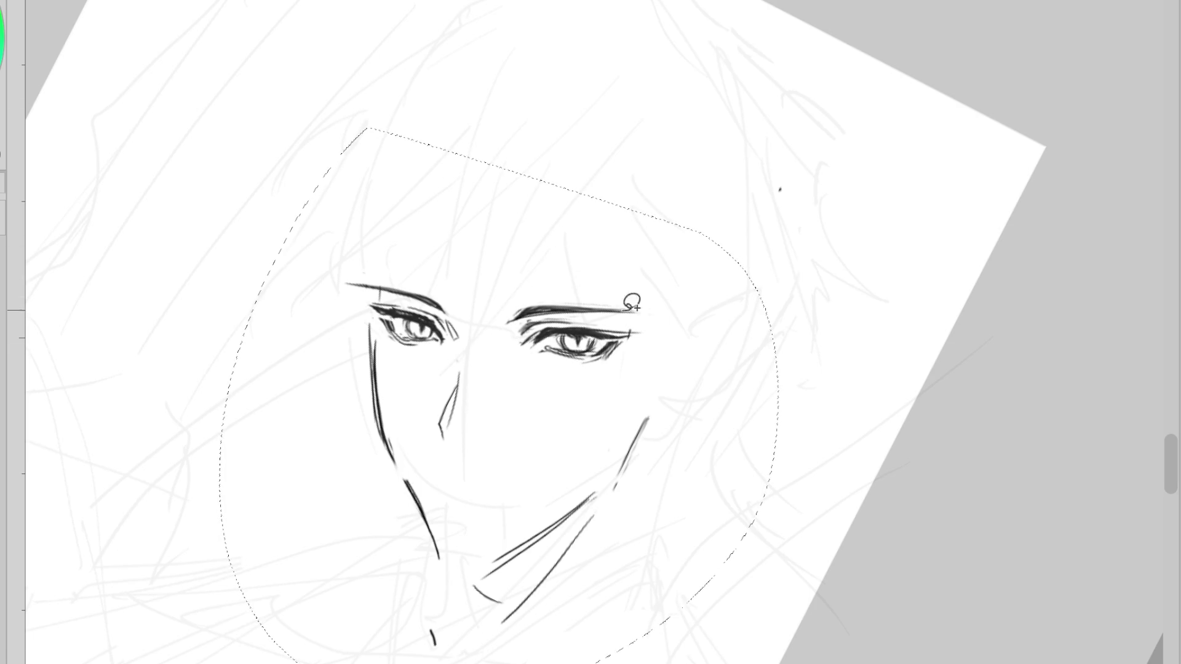
- Rotate the right eye and brow, nudge them down slightly, then erase the old nose strokes
mouse_move(578, 258)
left_mouse_down()
mouse_move(518, 283)
mouse_move(667, 284)
left_mouse_up()
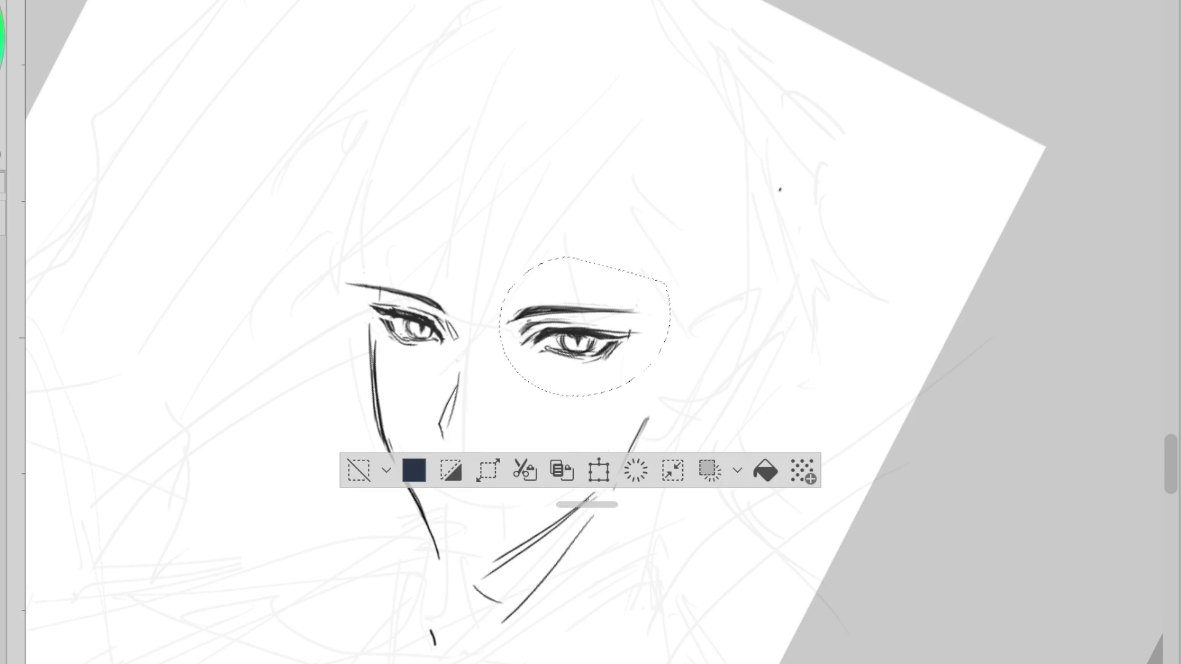
key("ctrl+t")
scroll(664, 396, "up", 1)
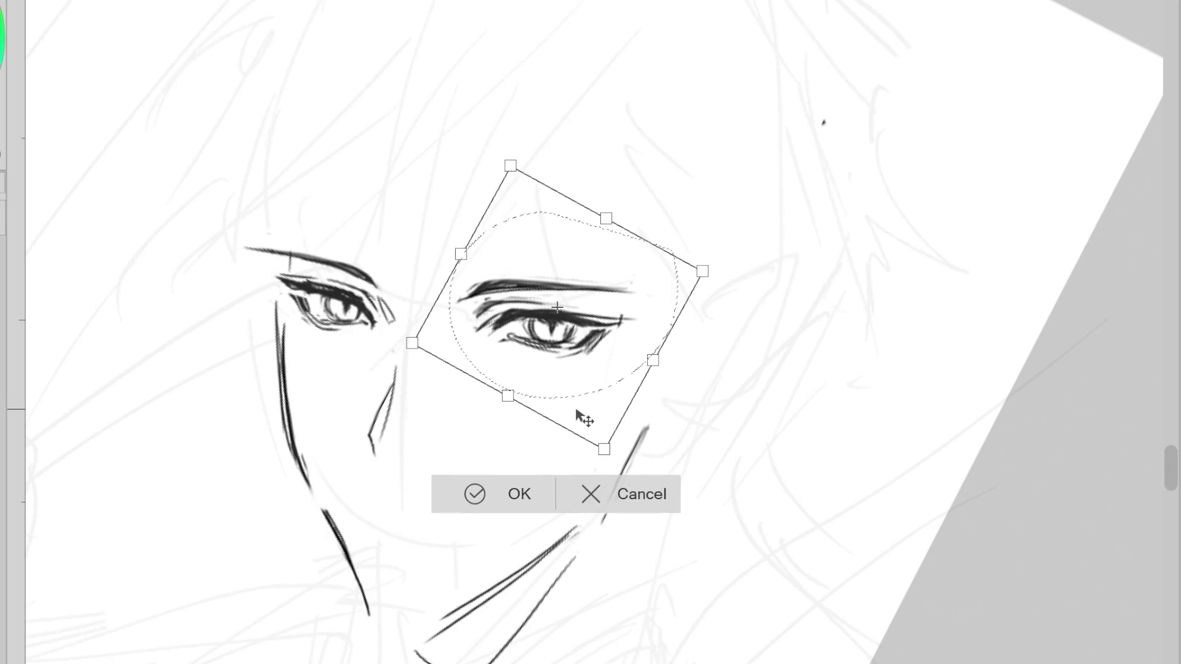
left_click(474, 493)
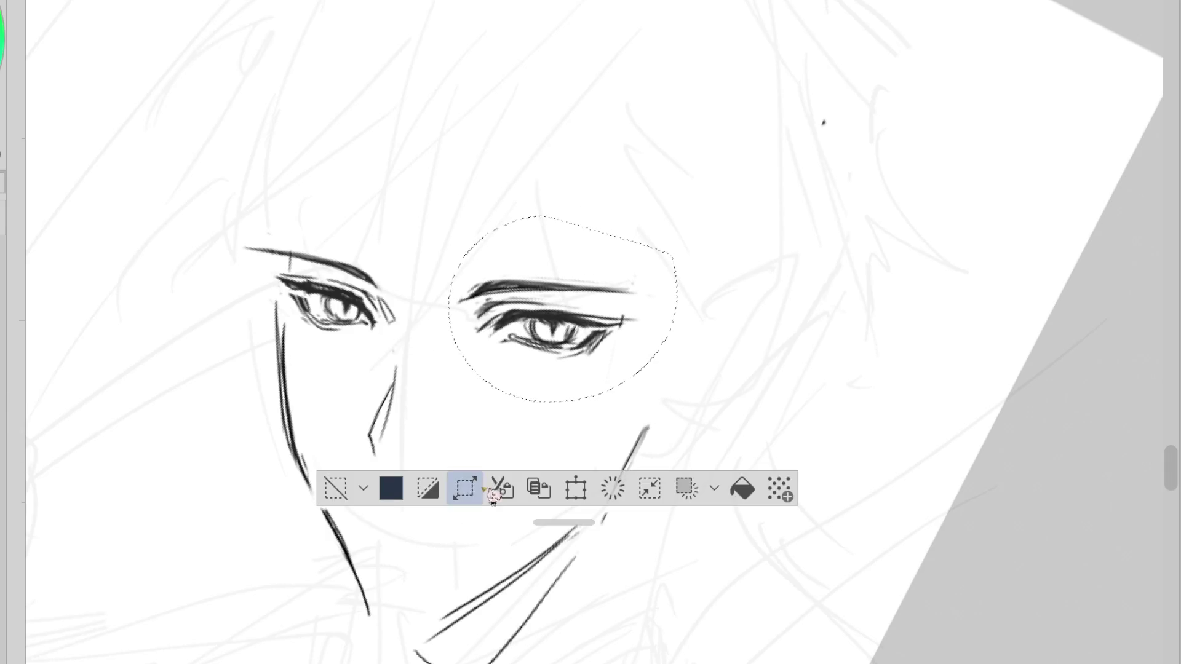
left_click(349, 494)
scroll(628, 343, "down", 1)
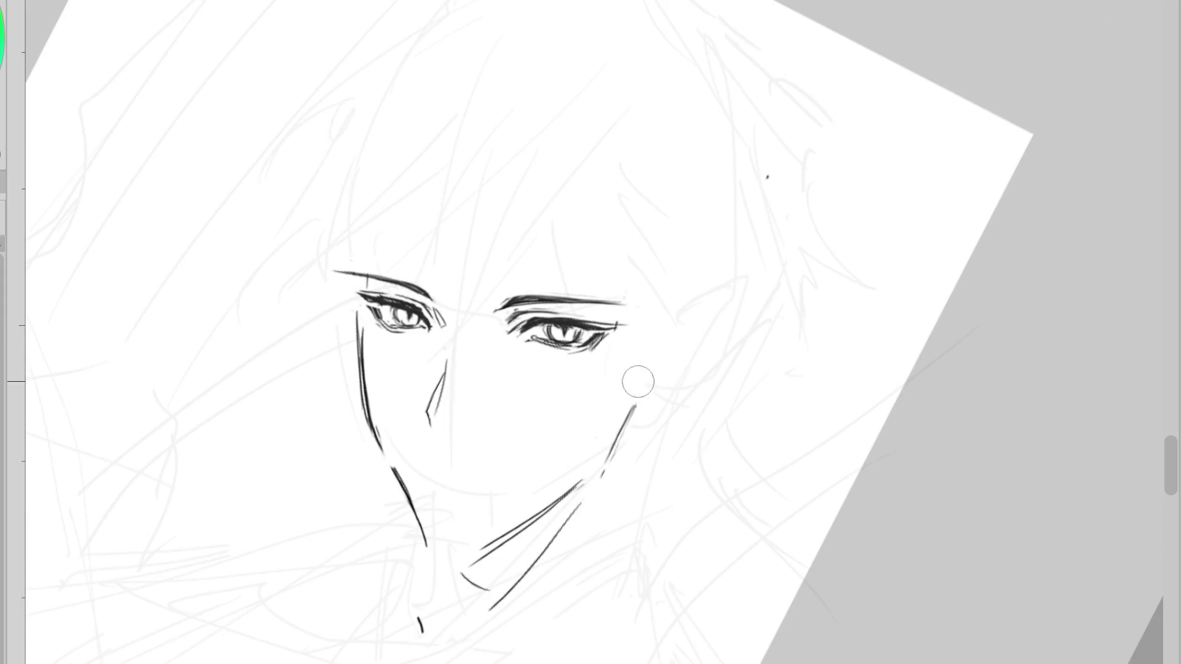
scroll(638, 383, "down", 1)
scroll(618, 321, "up", 1)
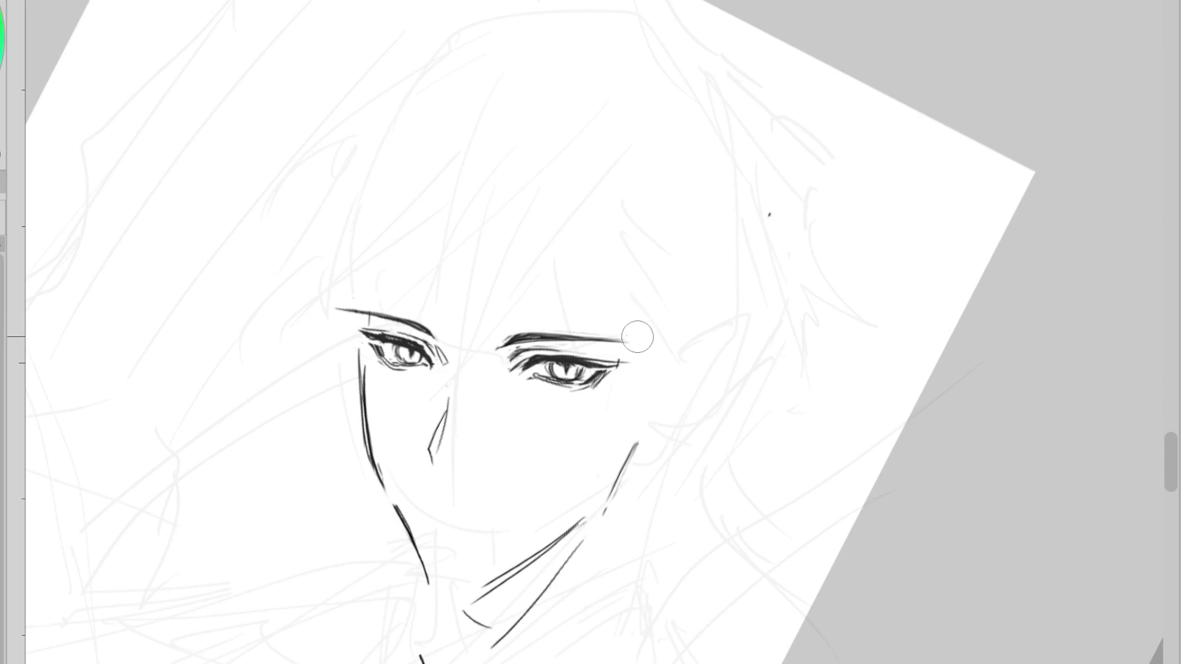
left_click_drag(649, 342, 651, 343)
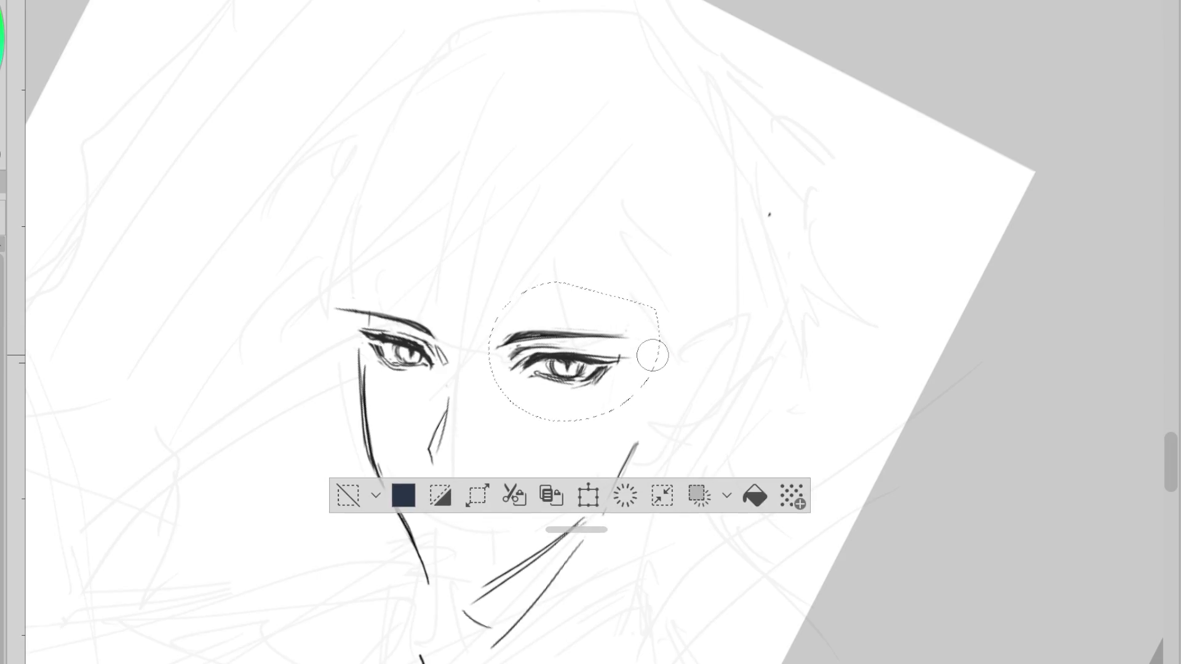
key("Down")
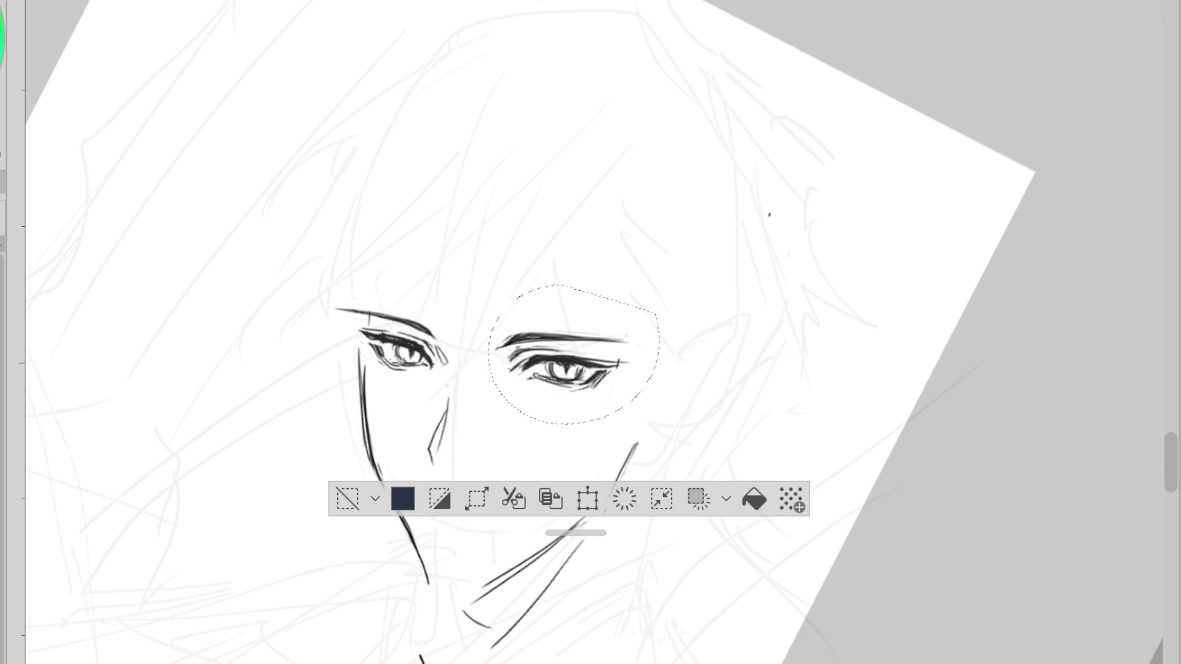
key("ctrl+d")
mouse_move(442, 405)
left_mouse_down()
mouse_move(422, 448)
mouse_move(446, 474)
left_mouse_up()
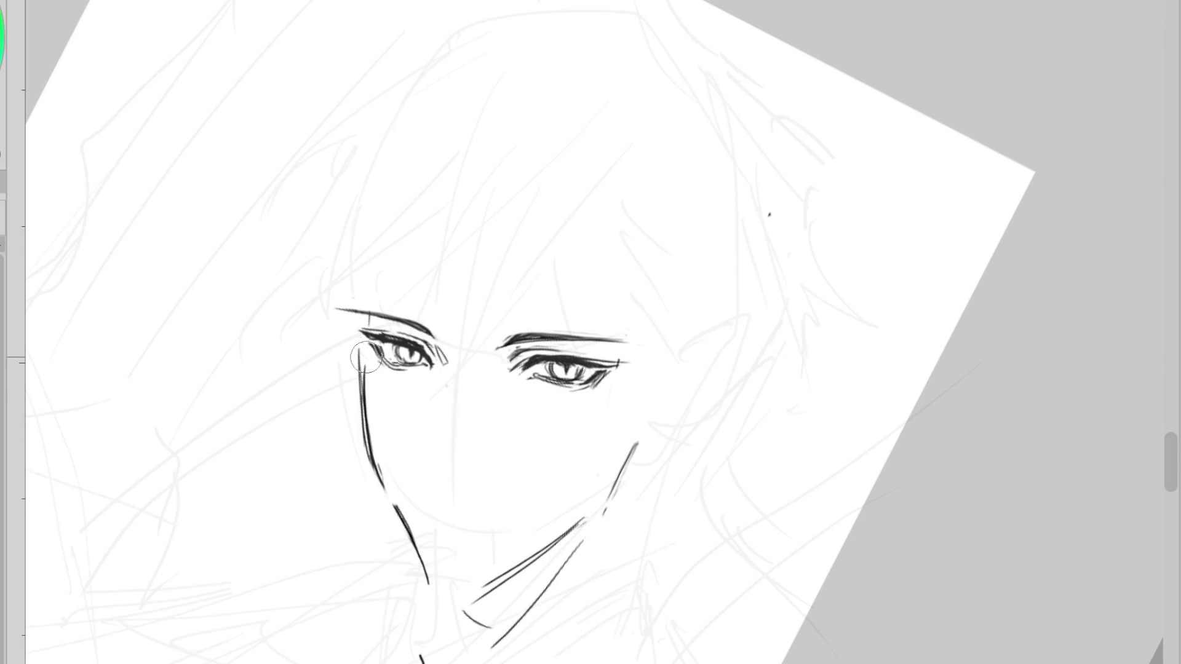
- Redraw the left face contour with smoother strokes, undoing the unsatisfactory attempts
mouse_move(365, 357)
left_mouse_down()
mouse_move(369, 487)
mouse_move(363, 431)
left_mouse_up()
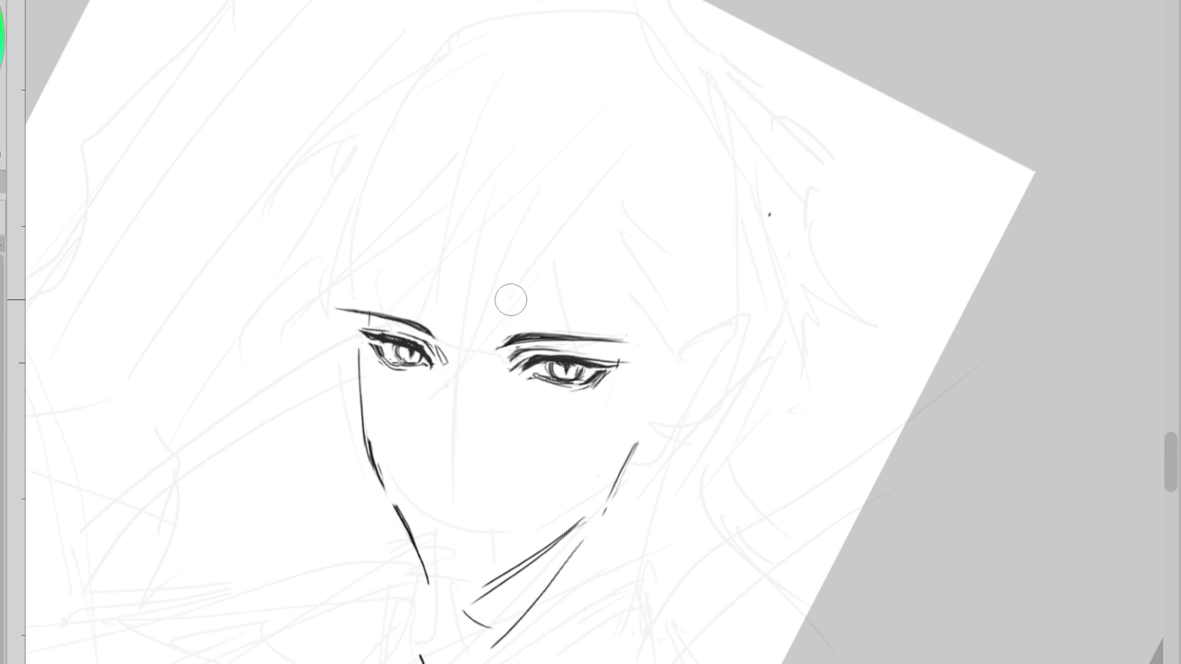
left_click_drag(376, 492, 373, 470)
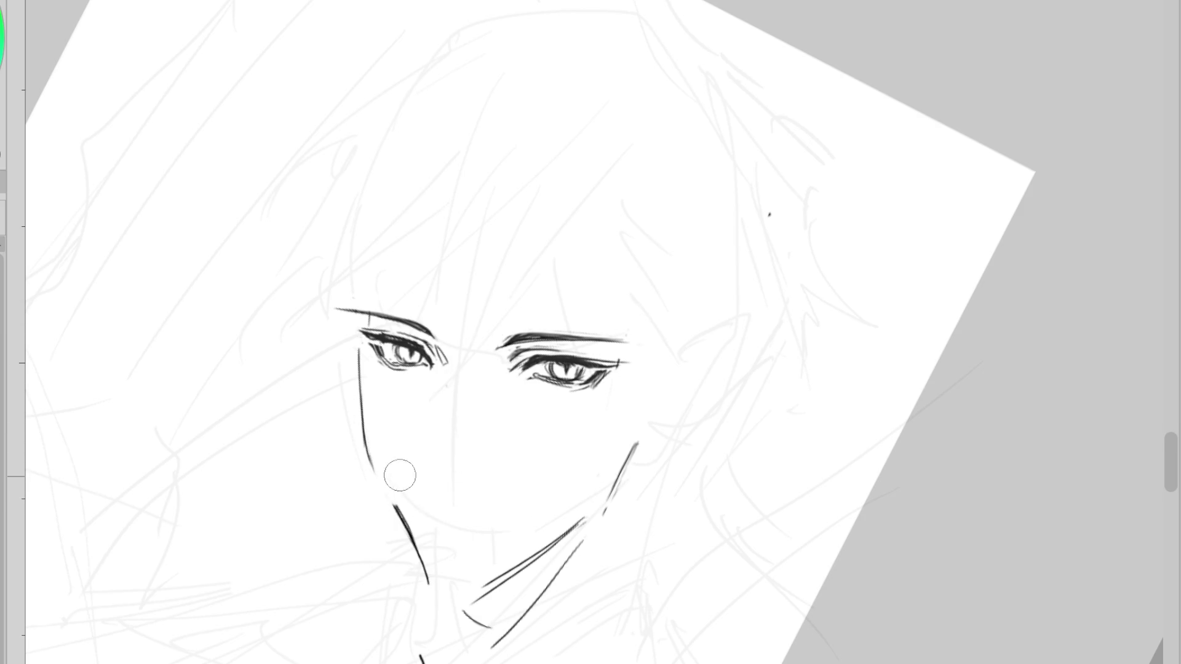
mouse_move(427, 571)
left_mouse_down()
mouse_move(369, 456)
mouse_move(426, 569)
left_mouse_up()
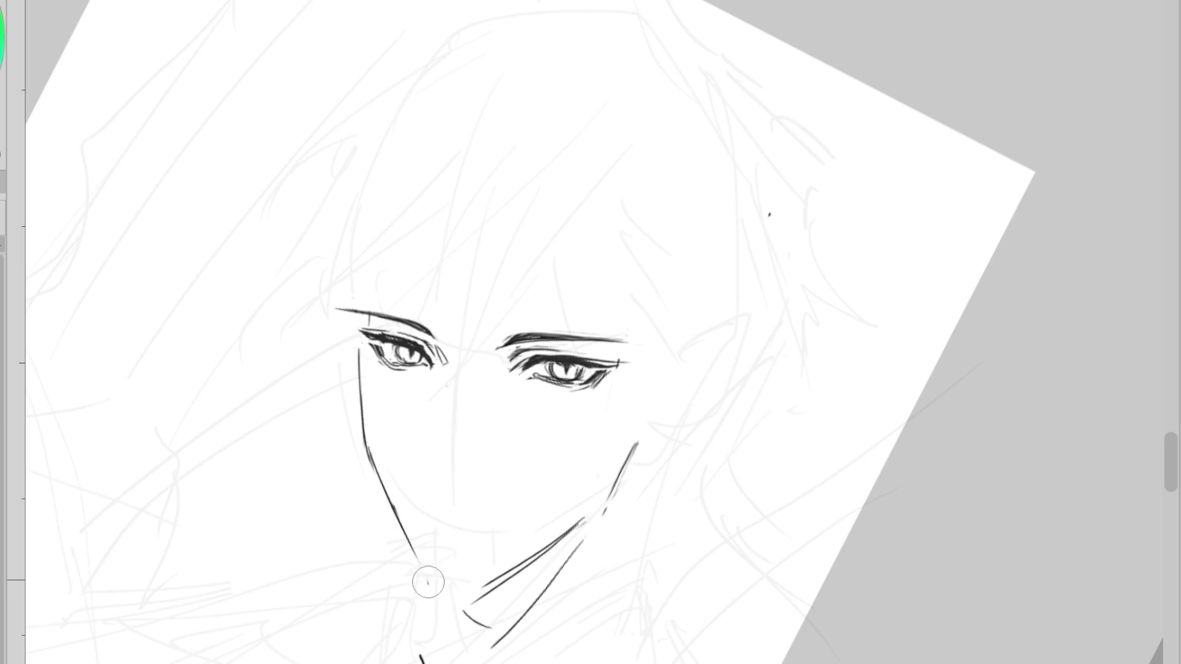
left_click_drag(359, 369, 372, 483)
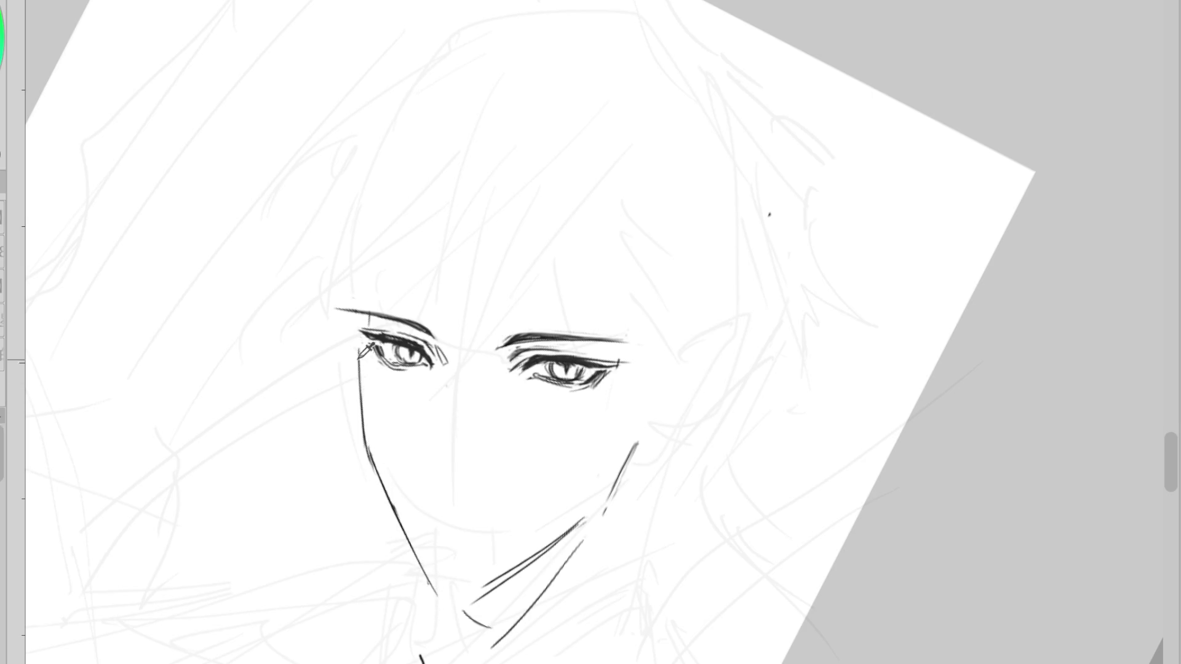
left_click_drag(363, 407, 417, 556)
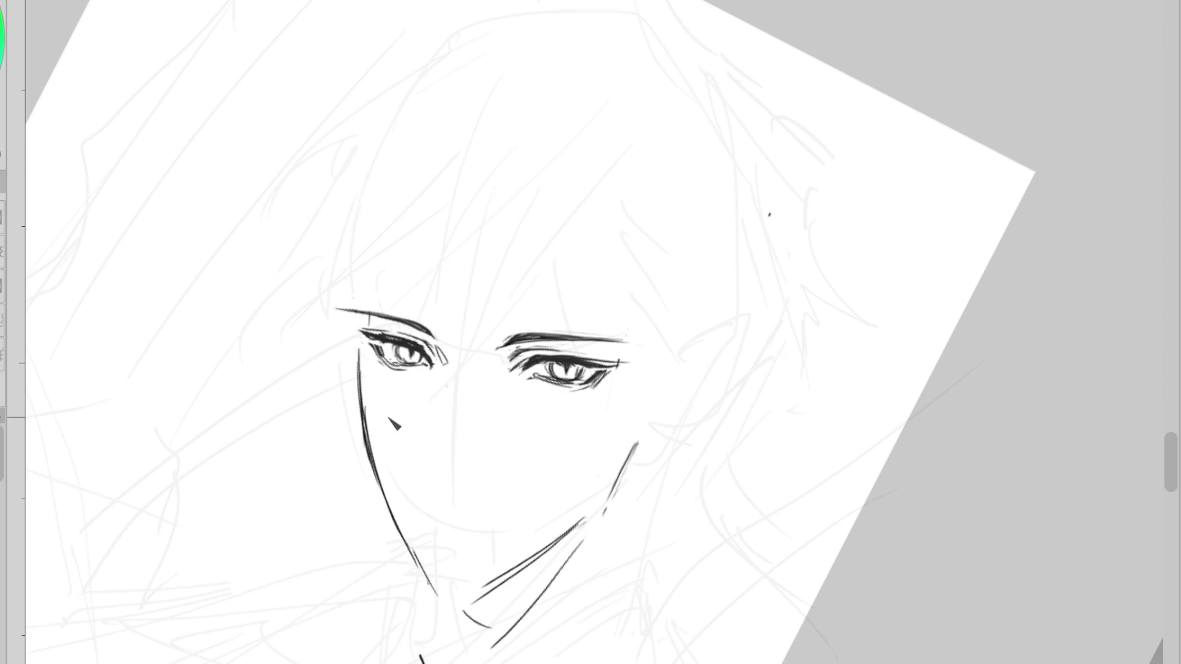
key("ctrl+z")
left_click_drag(360, 336, 381, 452)
key("ctrl+z")
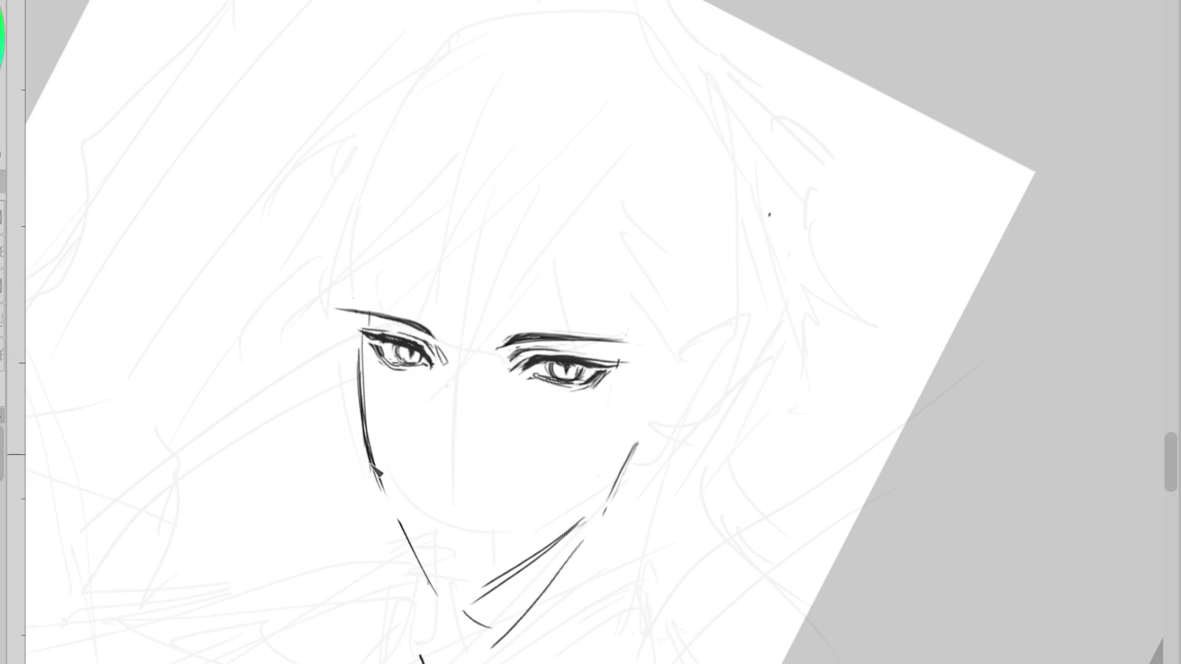
mouse_move(359, 347)
left_mouse_down()
mouse_move(408, 551)
mouse_move(435, 592)
mouse_move(486, 596)
left_mouse_up()
key("ctrl+z")
key("ctrl+z")
key("ctrl+z")
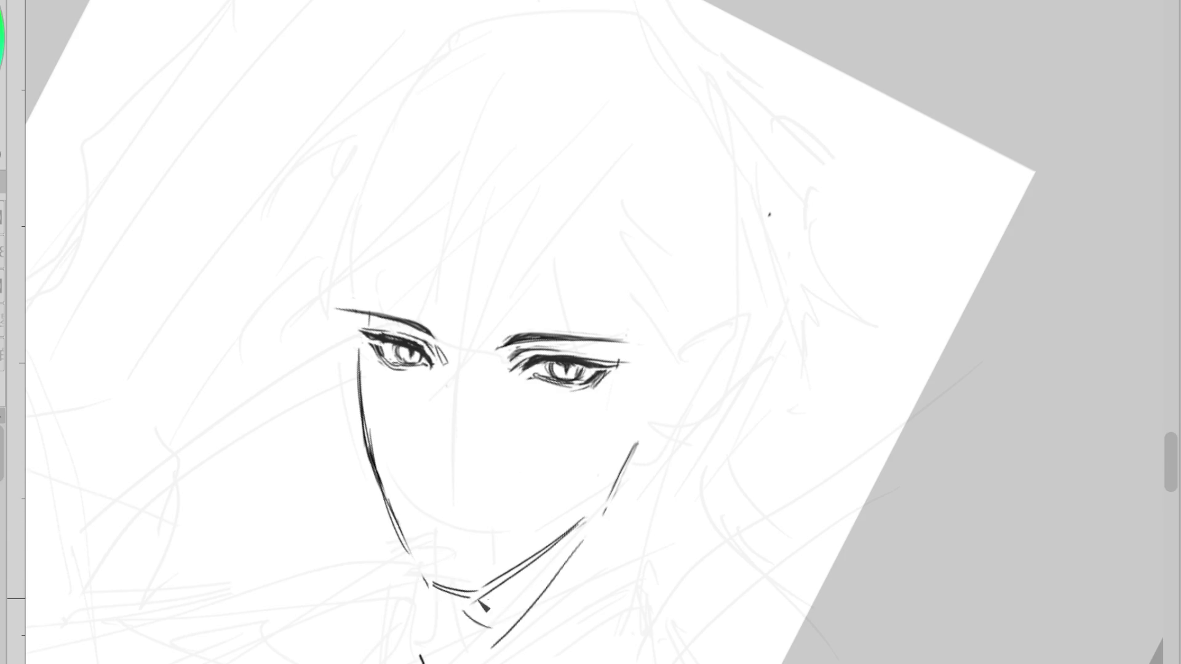
- Draw the chin line and redraw the lower left jaw line toward the chin
mouse_move(535, 563)
left_mouse_down()
mouse_move(584, 520)
mouse_move(559, 549)
left_mouse_up()
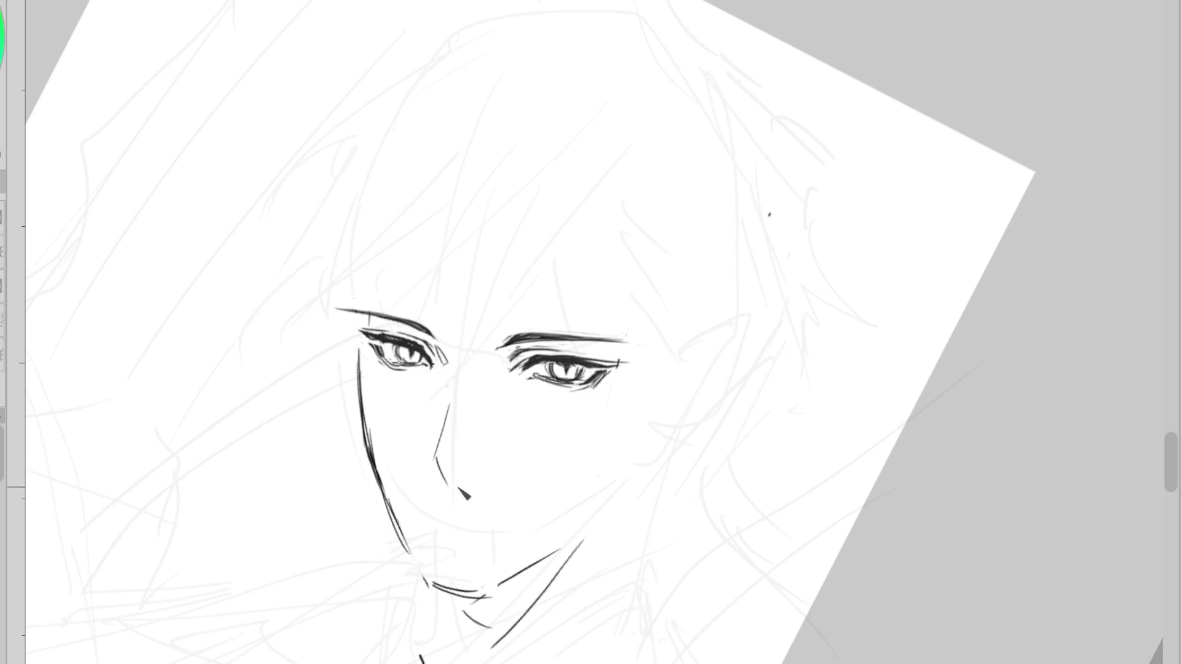
key("ctrl+z")
mouse_move(464, 373)
left_mouse_down()
mouse_move(453, 452)
mouse_move(498, 374)
mouse_move(496, 453)
mouse_move(509, 380)
left_mouse_up()
key("ctrl+z")
key("ctrl+z")
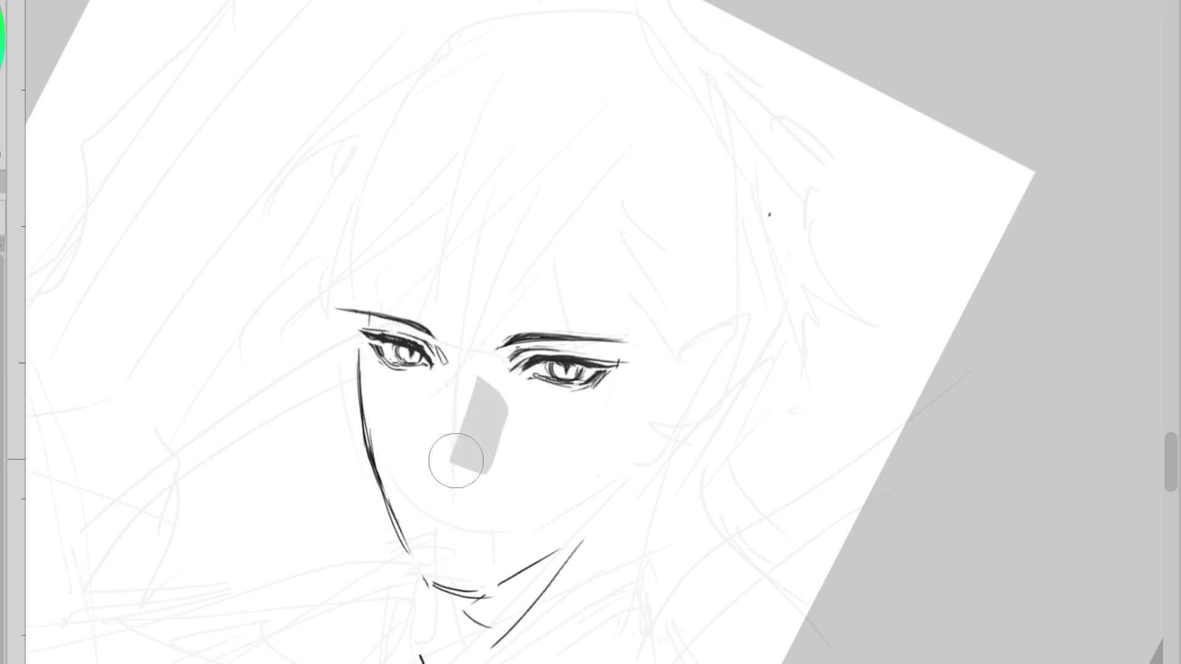
left_click_drag(406, 546, 390, 527)
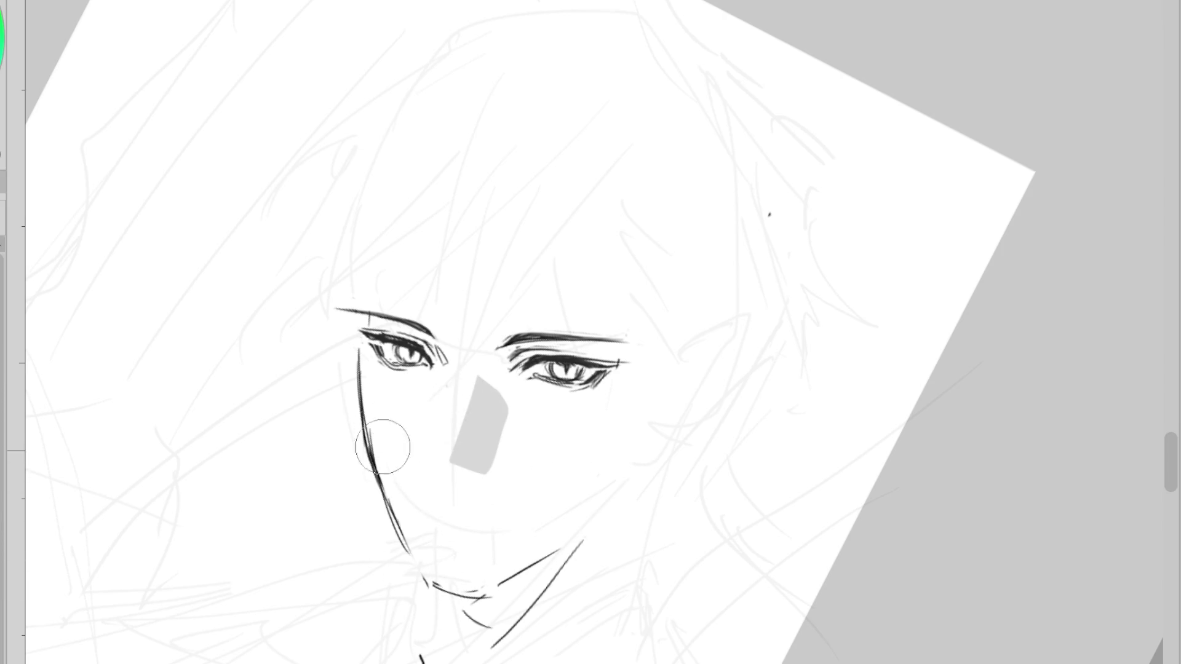
left_click_drag(384, 464, 426, 561)
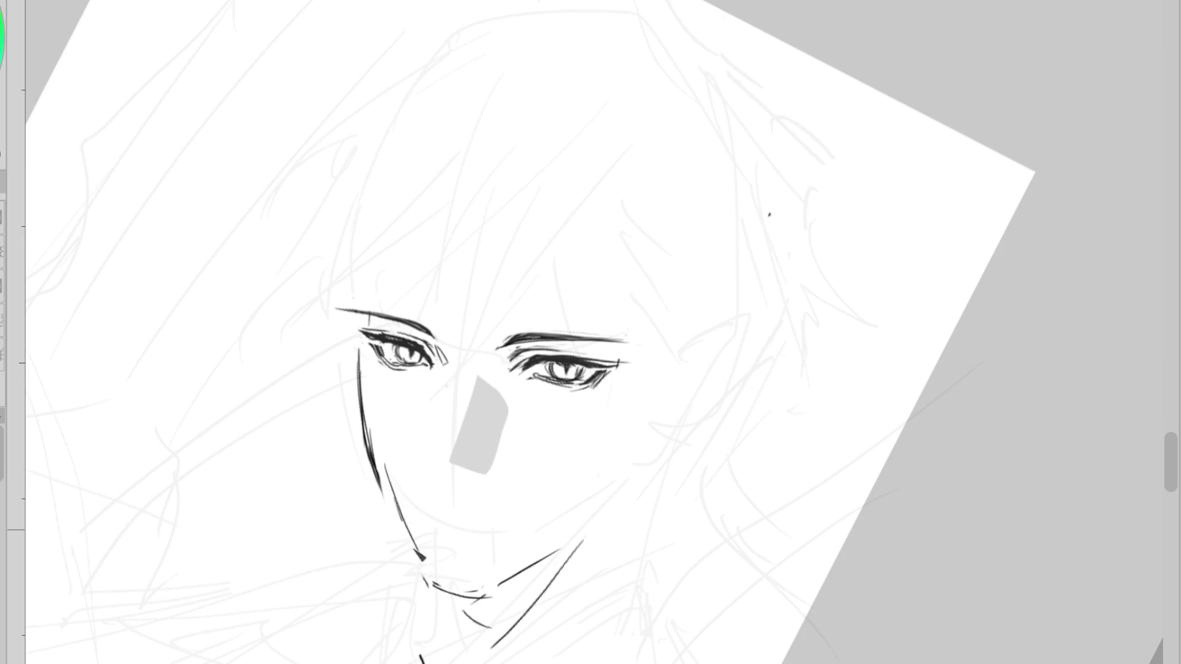
key("ctrl+z")
left_click_drag(388, 488, 450, 597)
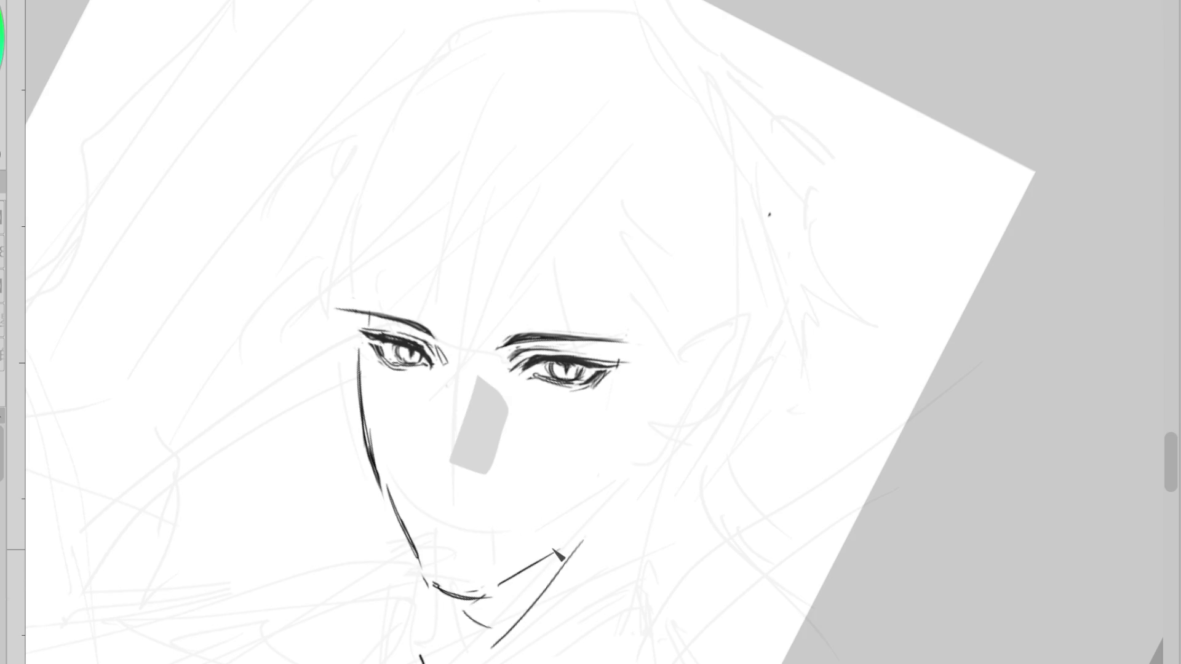
- Add a thin line beside the nose and draw the right cheek and jaw down to the chin
left_click_drag(449, 428, 446, 454)
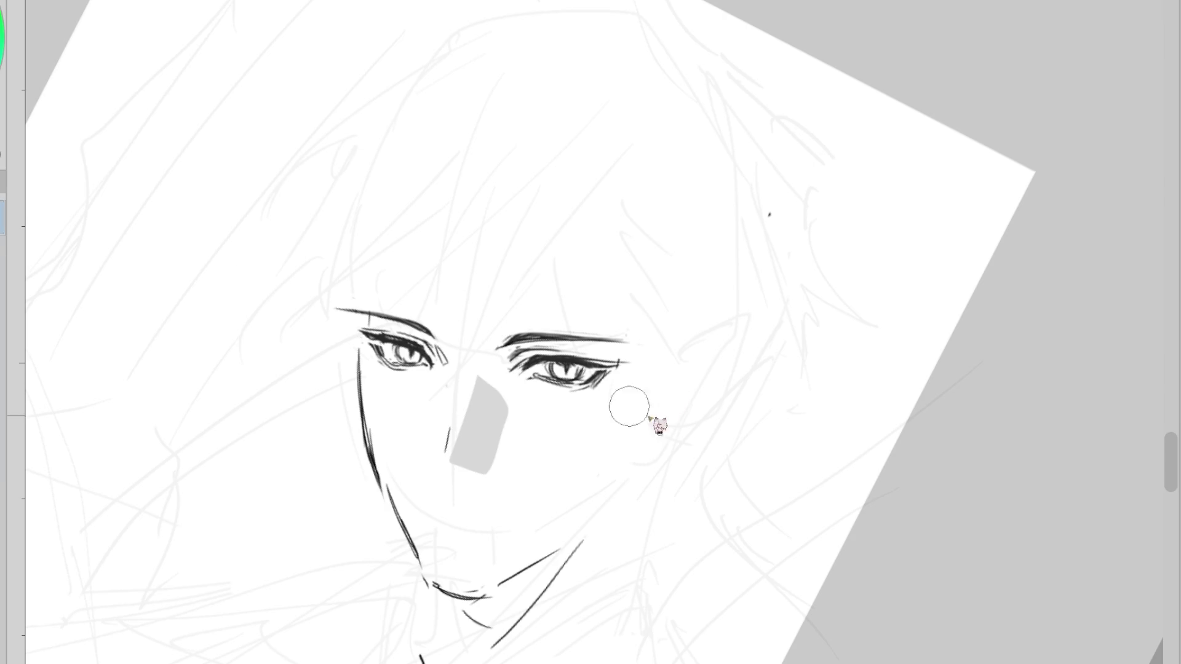
left_click_drag(624, 363, 572, 387)
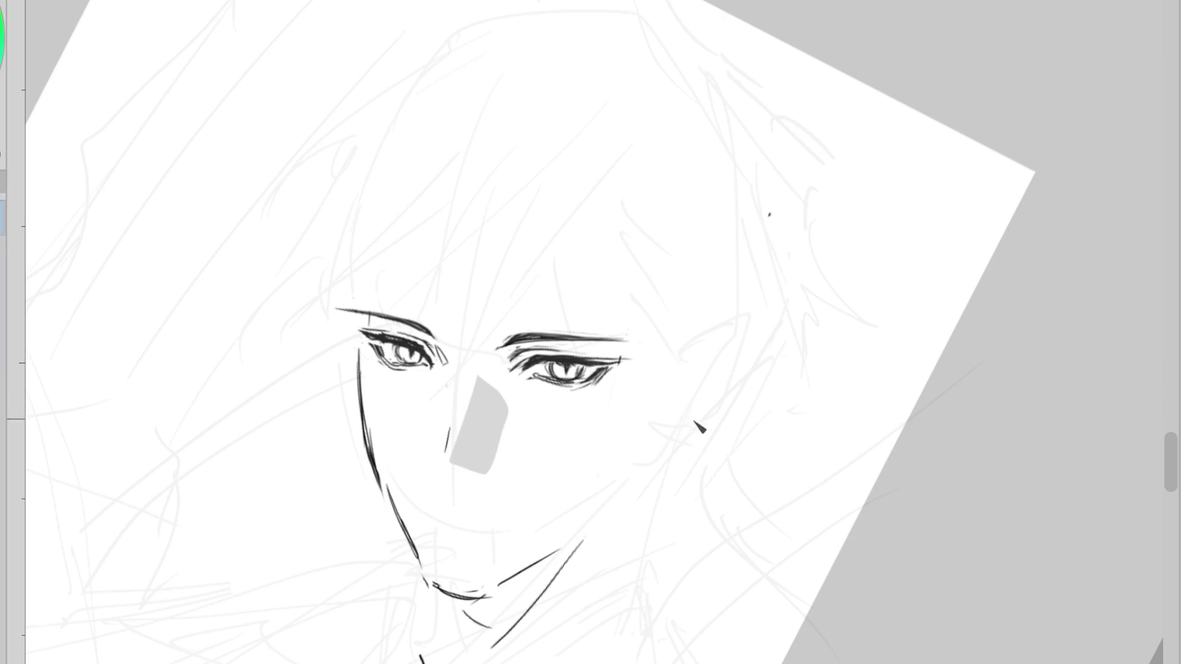
key("ctrl+z")
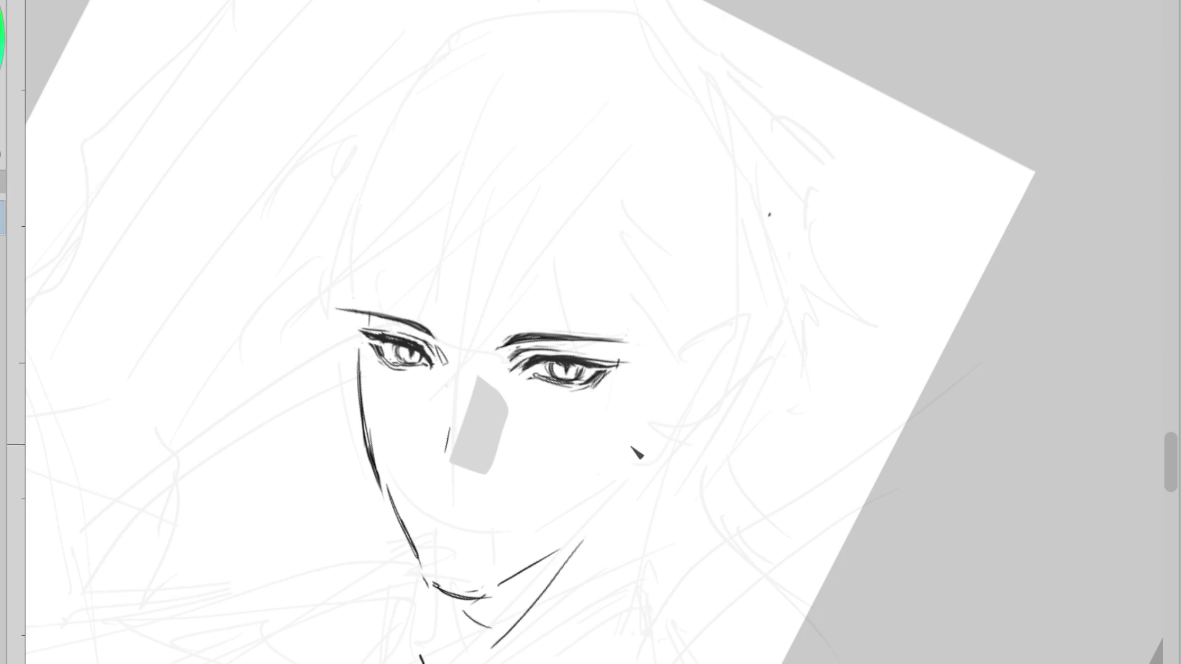
key("ctrl+z")
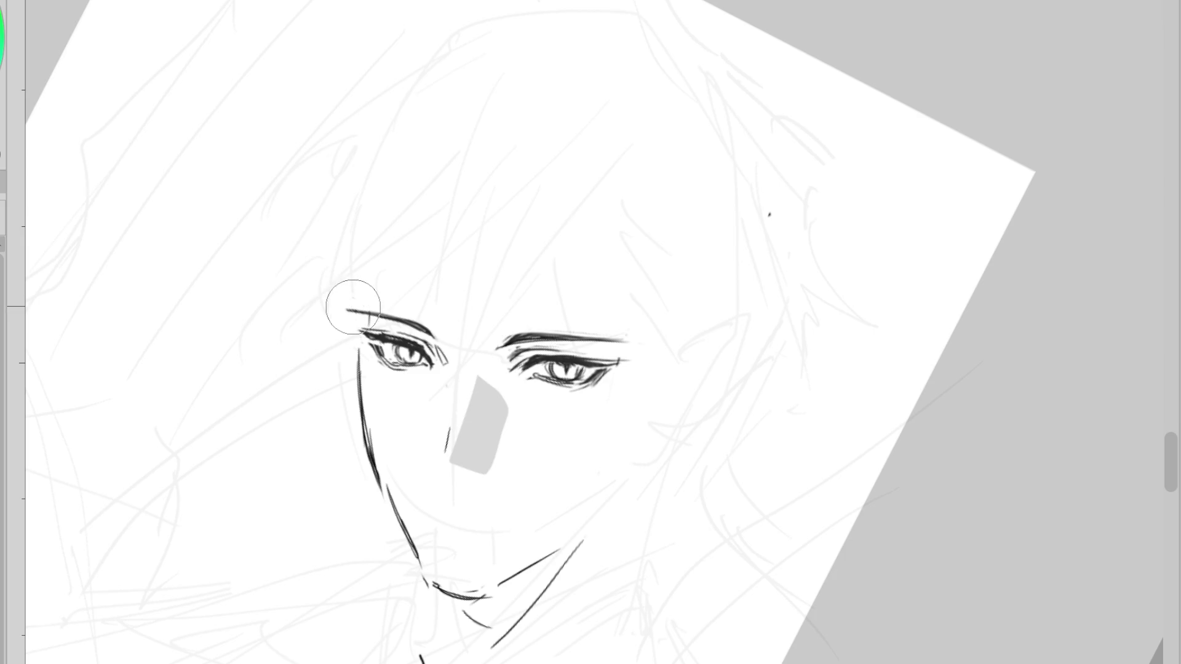
left_click_drag(655, 432, 612, 509)
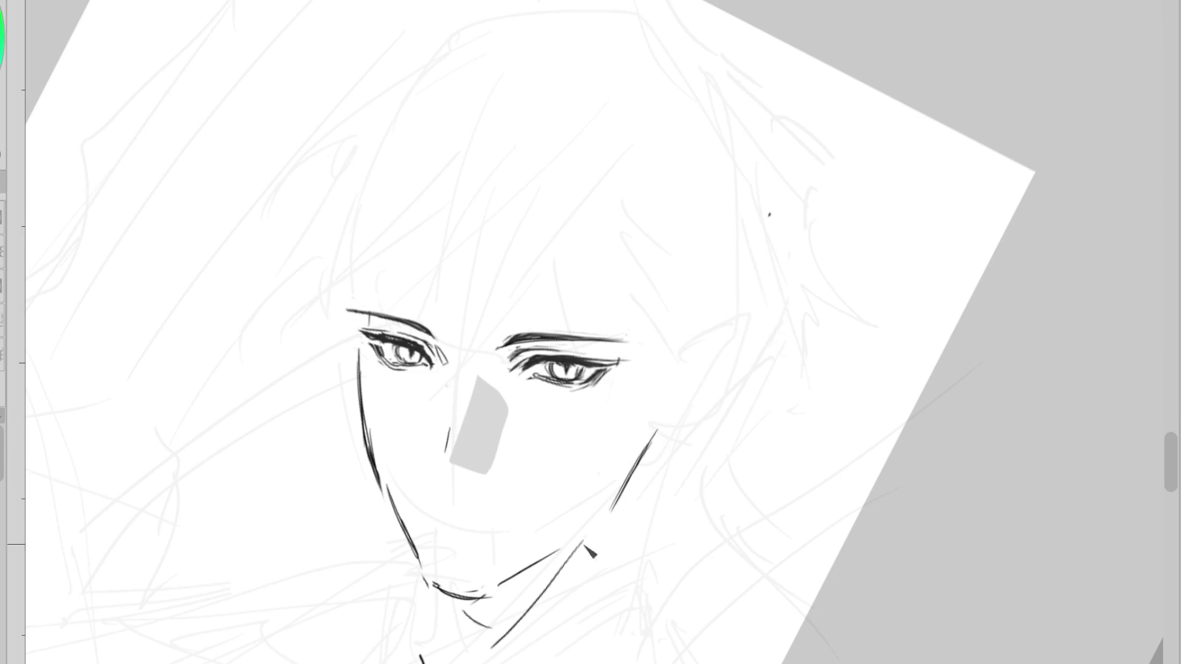
mouse_move(655, 431)
left_mouse_down()
mouse_move(609, 517)
mouse_move(489, 597)
left_mouse_up()
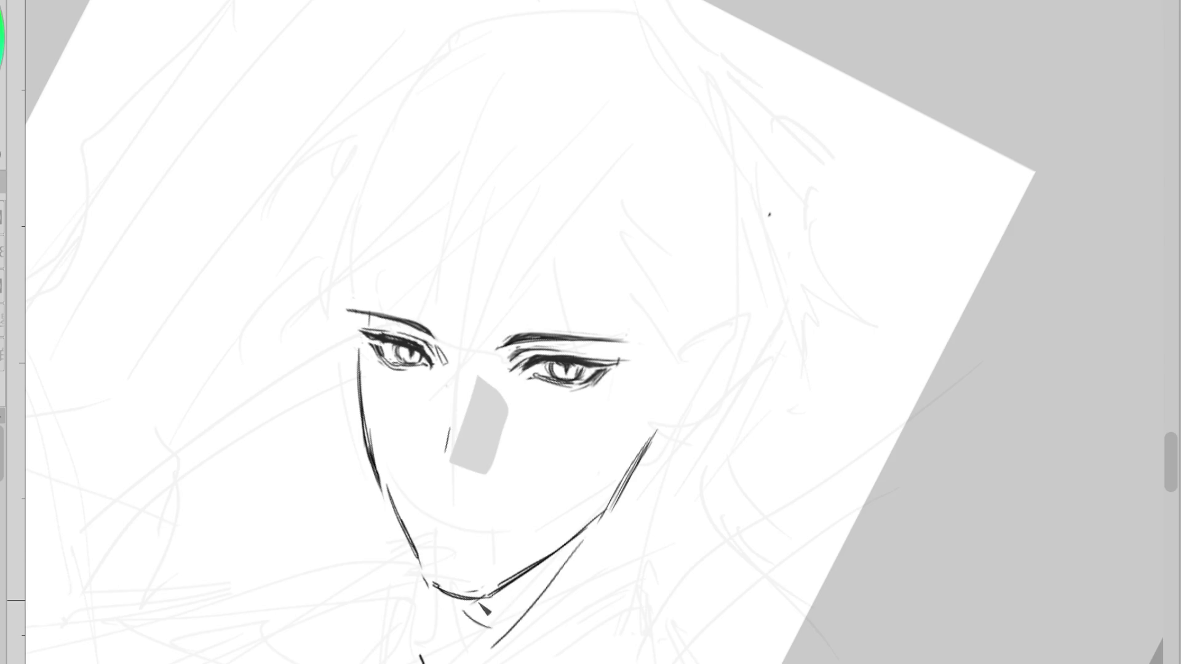
left_click_drag(576, 537, 461, 609)
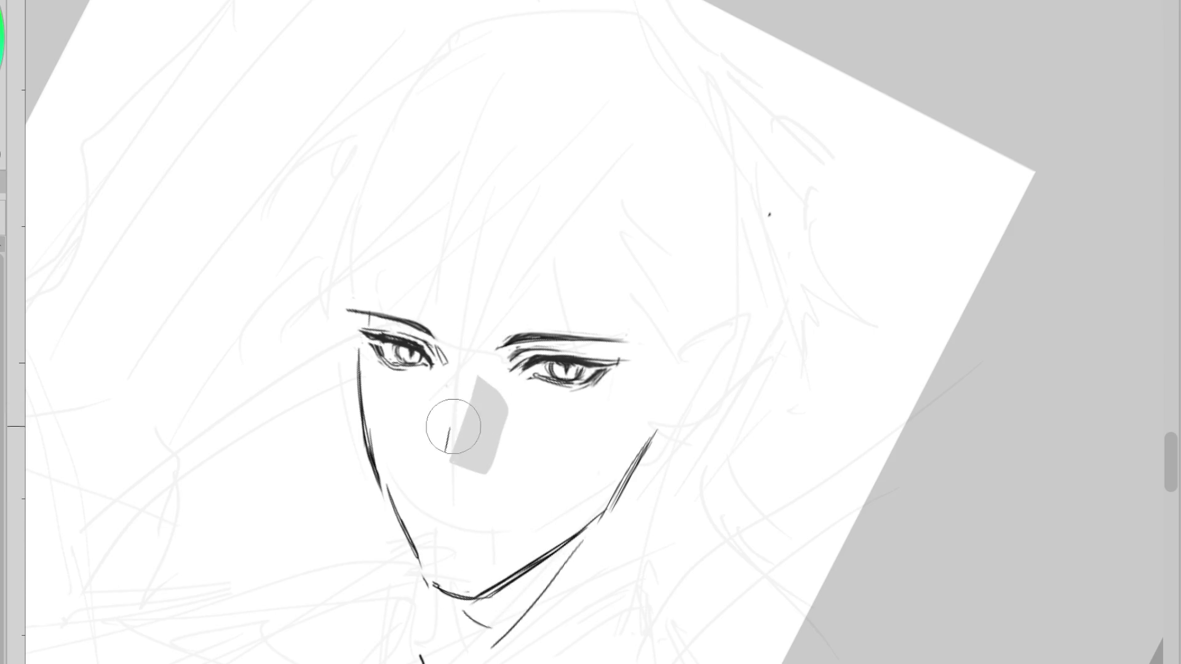
- Reshape the nose shadow's edge, hatch beside it, darken the right eyelid and mark below its corner
mouse_move(453, 426)
left_mouse_down()
mouse_move(441, 469)
mouse_move(448, 457)
left_mouse_up()
left_click_drag(452, 420, 430, 461)
left_click_drag(456, 429, 443, 453)
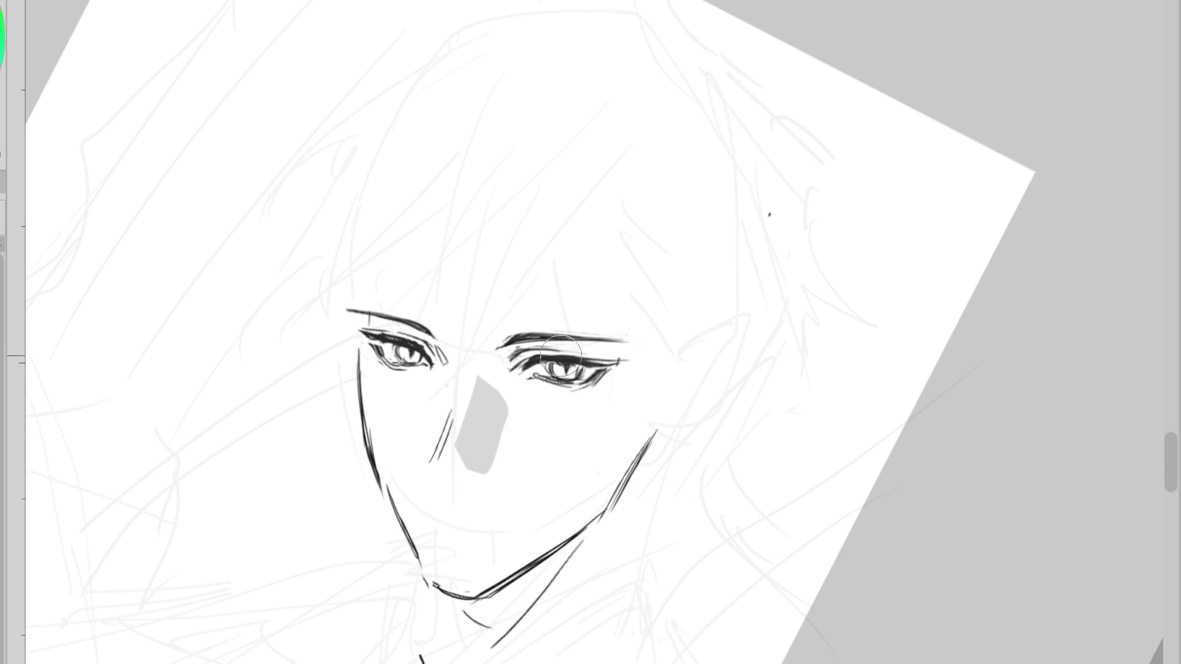
left_click_drag(553, 344, 527, 348)
key("e")
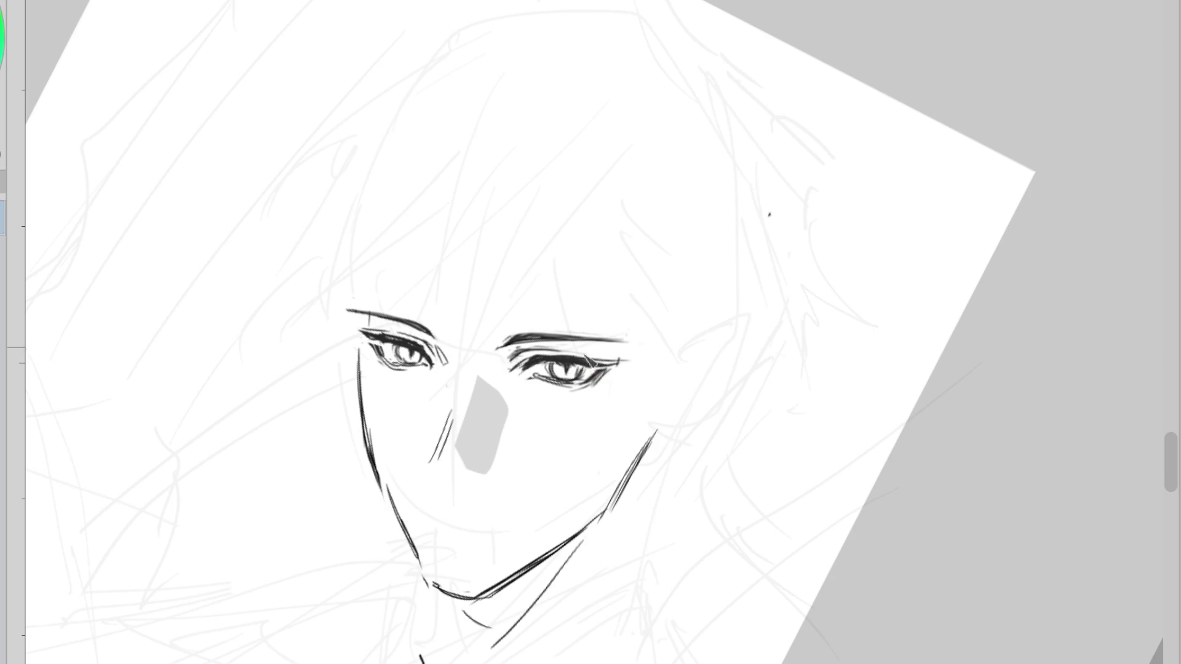
left_click_drag(587, 387, 594, 397)
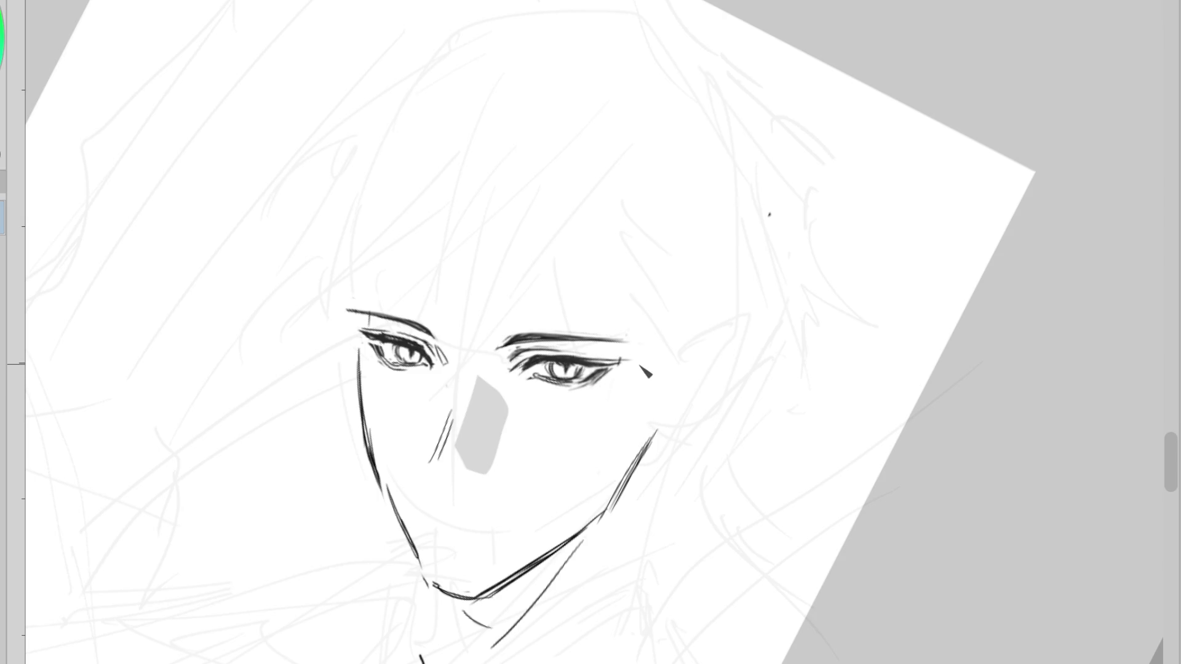
- Extend the right jawline up toward the ear and add a nostril tick under the nose
scroll(676, 369, "down", 3)
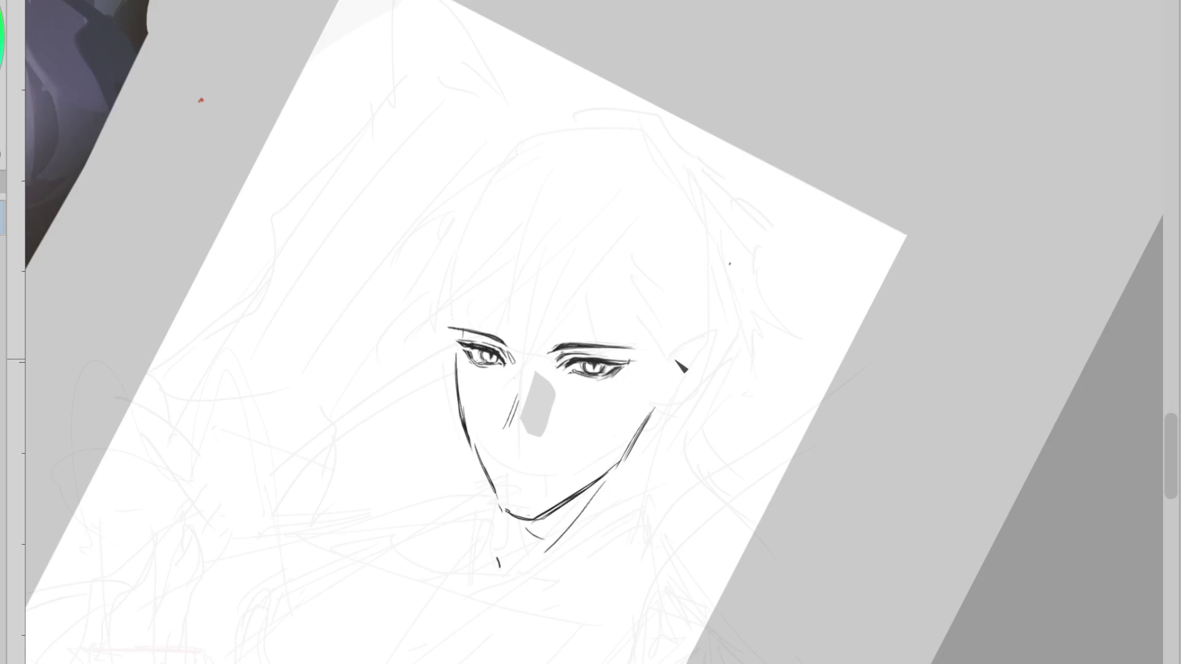
scroll(672, 416, "up", 2)
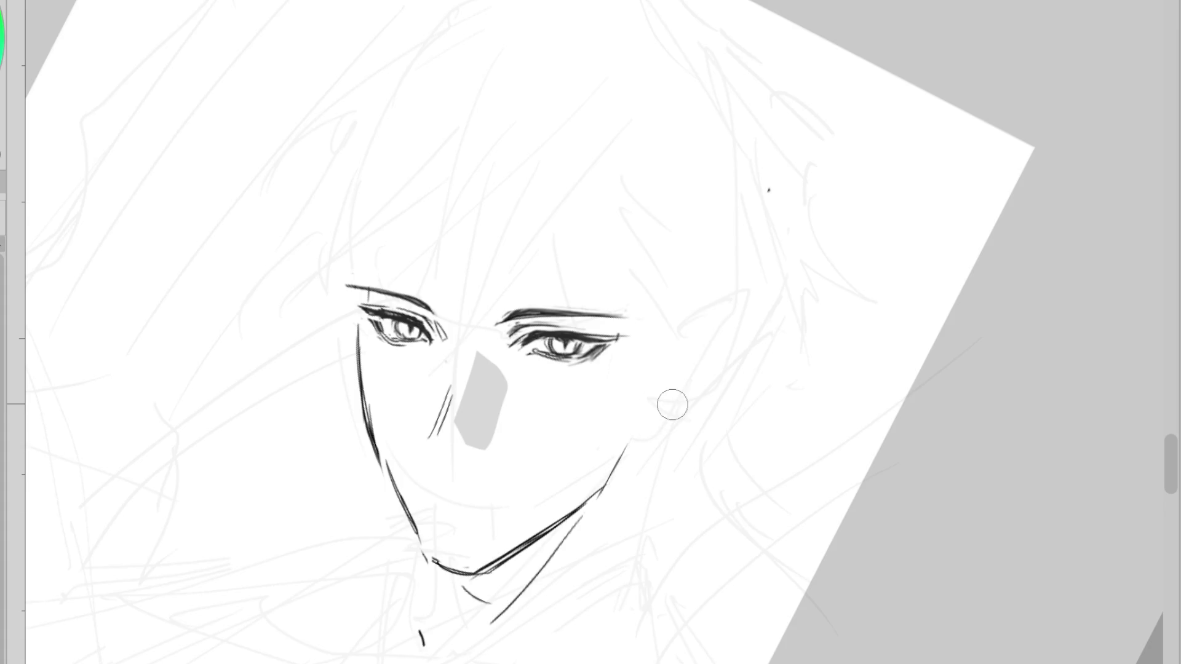
left_click_drag(646, 418, 606, 485)
left_click_drag(456, 458, 463, 462)
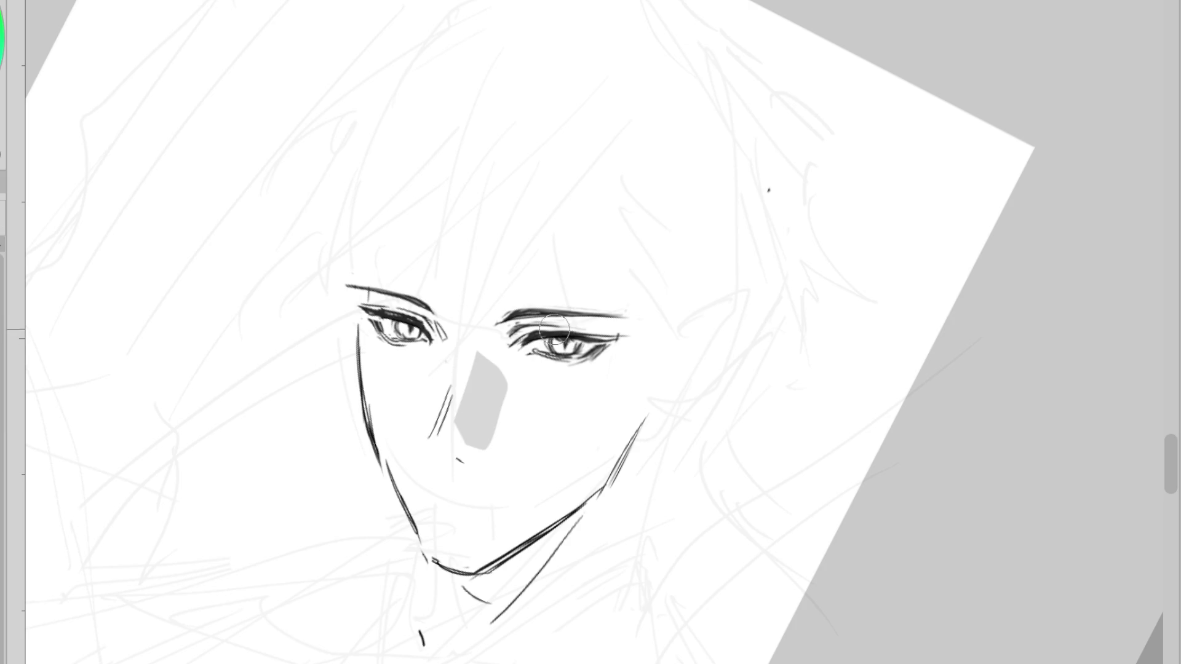
- Darken the right eye's upper lid lines, then undo a failed left cheek stroke
left_click_drag(552, 335, 610, 336)
mouse_move(362, 325)
left_mouse_down()
mouse_move(374, 434)
mouse_move(369, 424)
left_mouse_up()
left_click_drag(386, 407, 396, 418)
key("ctrl+z")
key("ctrl+z")
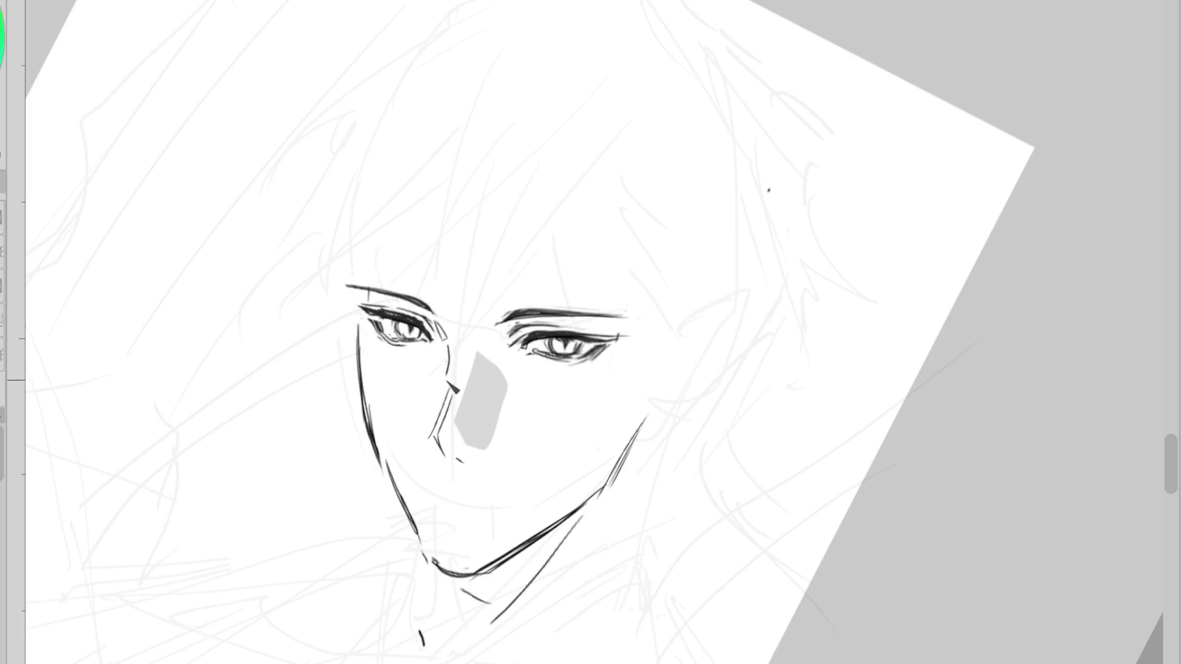
- Begin selecting the lower face and jaw area
mouse_move(475, 335)
left_mouse_down()
mouse_move(412, 464)
mouse_move(711, 387)
mouse_move(492, 326)
left_mouse_up()
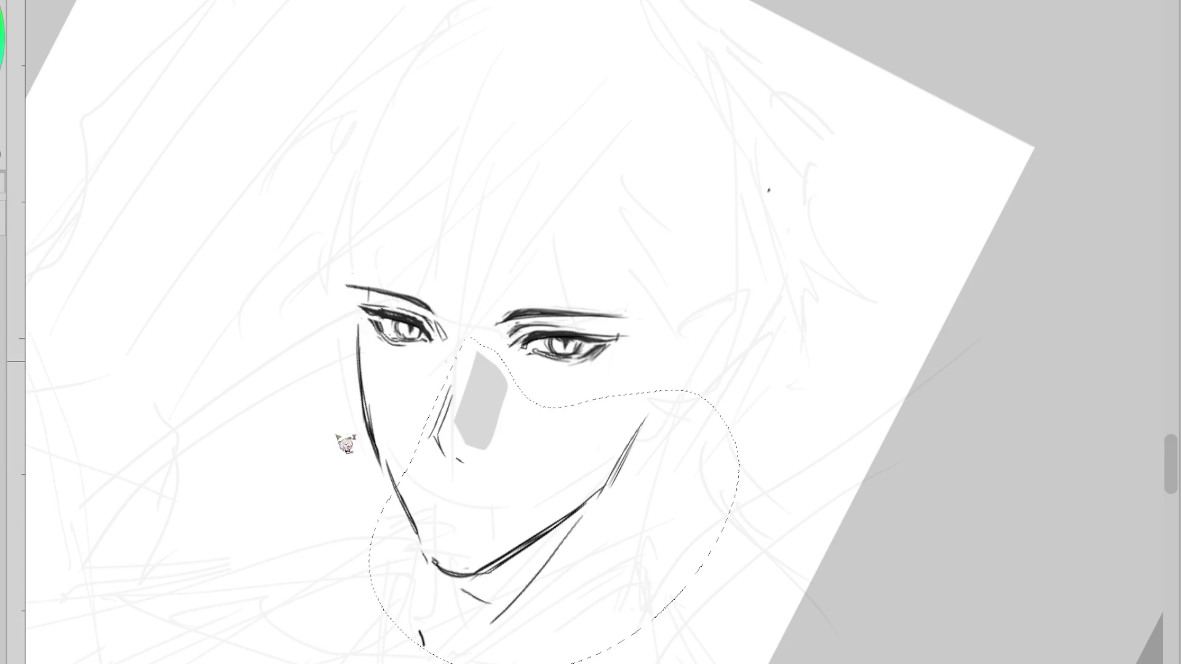
- Add the left jaw to the selection, nudge the lower face slightly left, and deselect
mouse_move(418, 409)
left_mouse_down()
mouse_move(380, 314)
mouse_move(482, 544)
left_mouse_up()
key("ctrl+t")
left_click_drag(570, 557, 564, 553)
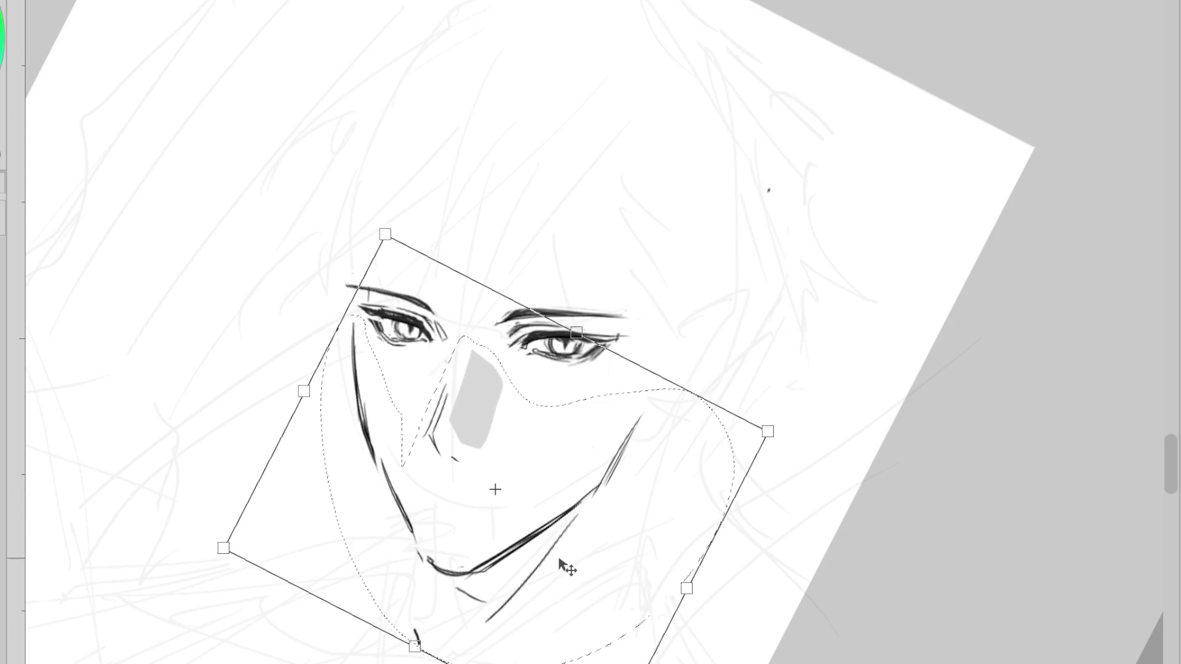
key("Return")
key("ctrl+d")
- Redraw the left jaw line and erase the small hook at the jaw tip
key("b")
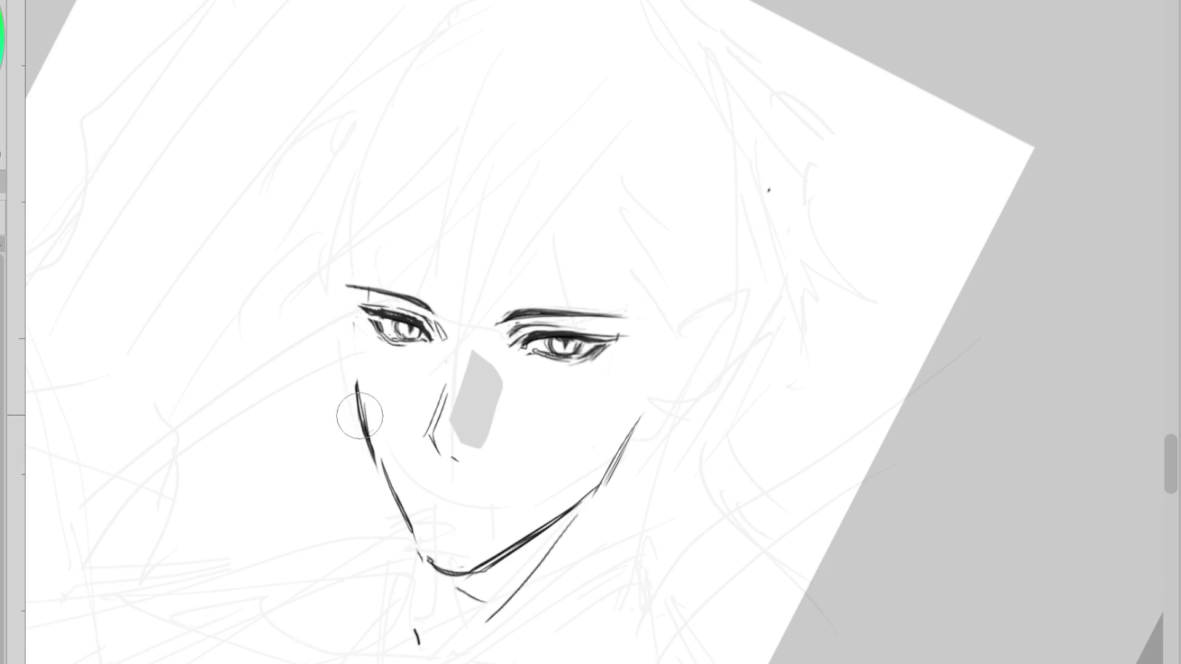
left_click_drag(356, 320, 362, 411)
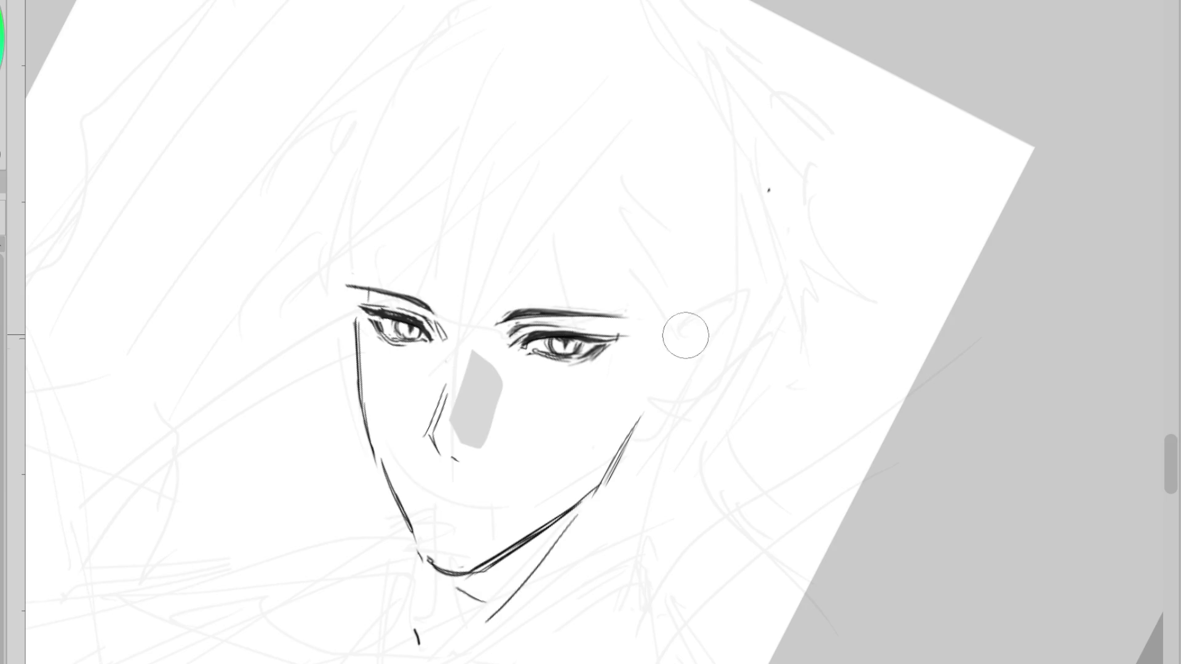
key("l")
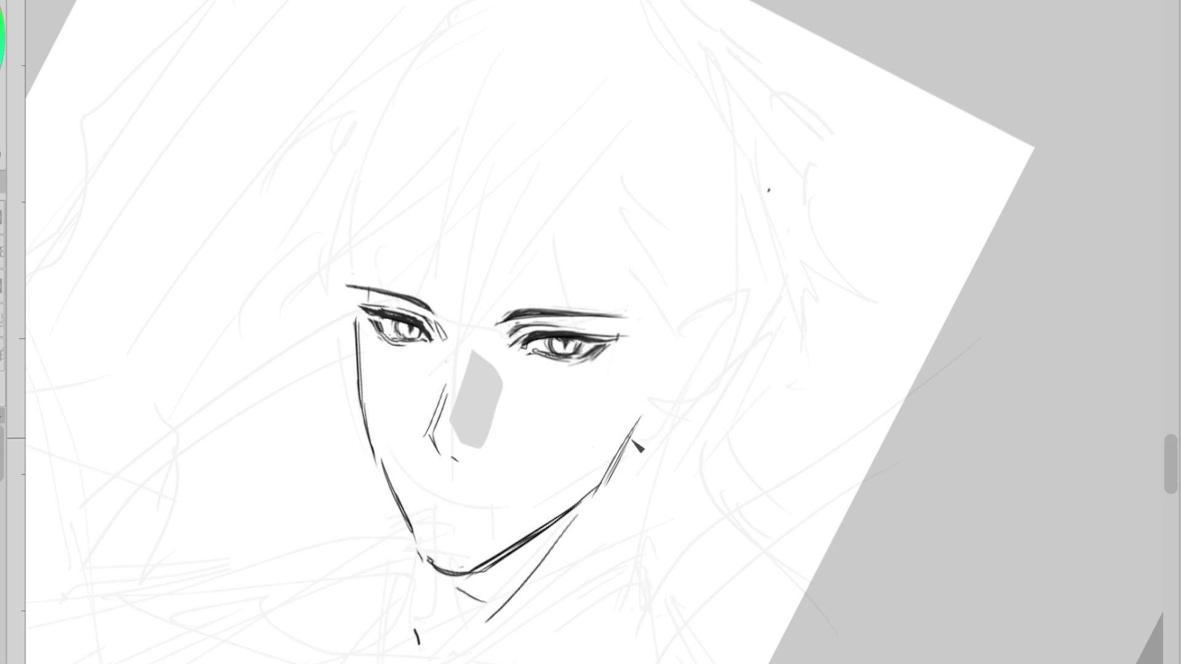
left_click_drag(639, 419, 651, 432)
mouse_move(649, 349)
left_mouse_down()
mouse_move(691, 359)
mouse_move(690, 374)
left_mouse_up()
- Draw the ear outline right of the right eye and rotate the canvas back upright
key("e")
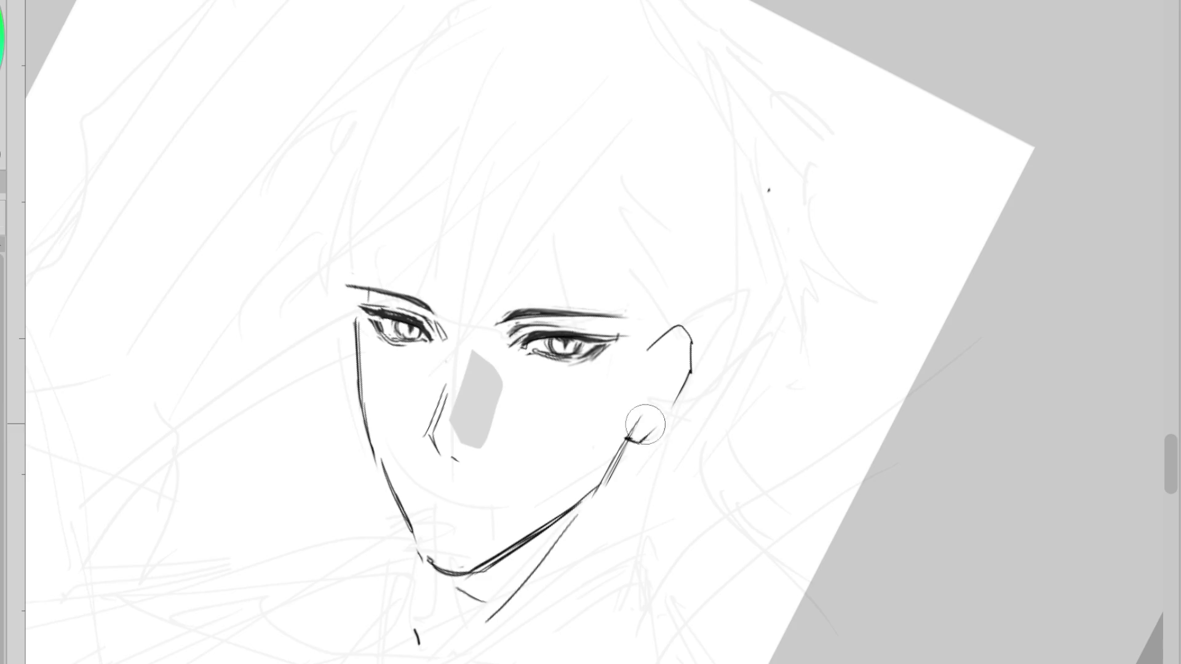
left_click_drag(643, 417, 633, 437)
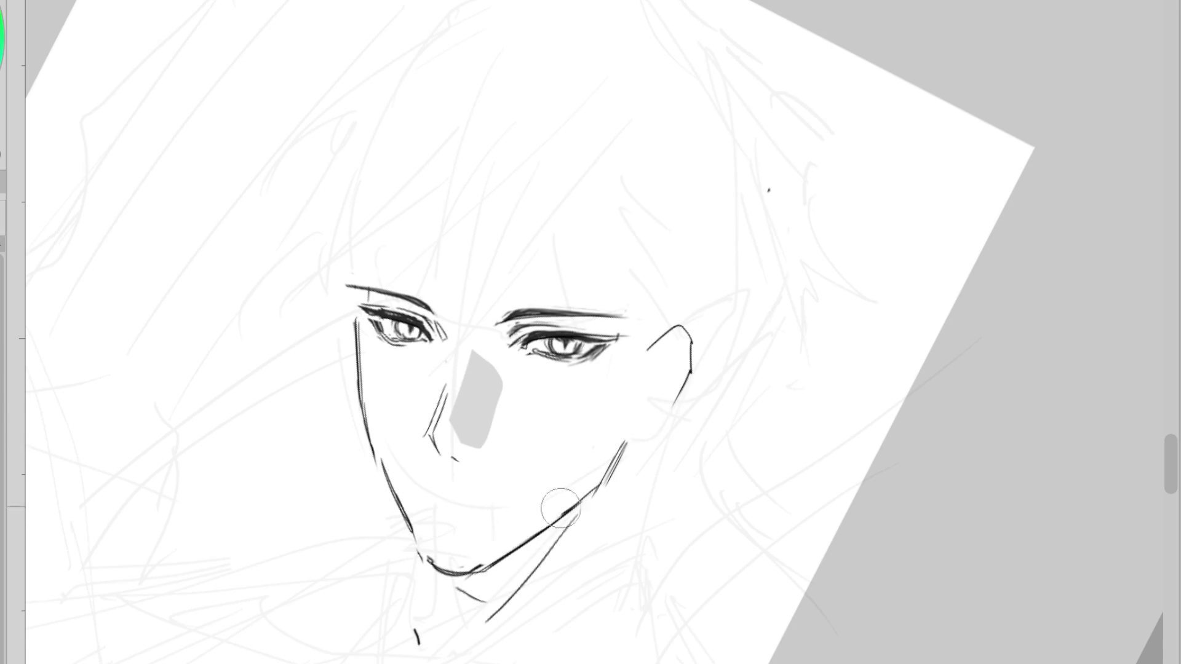
key("p")
key("e")
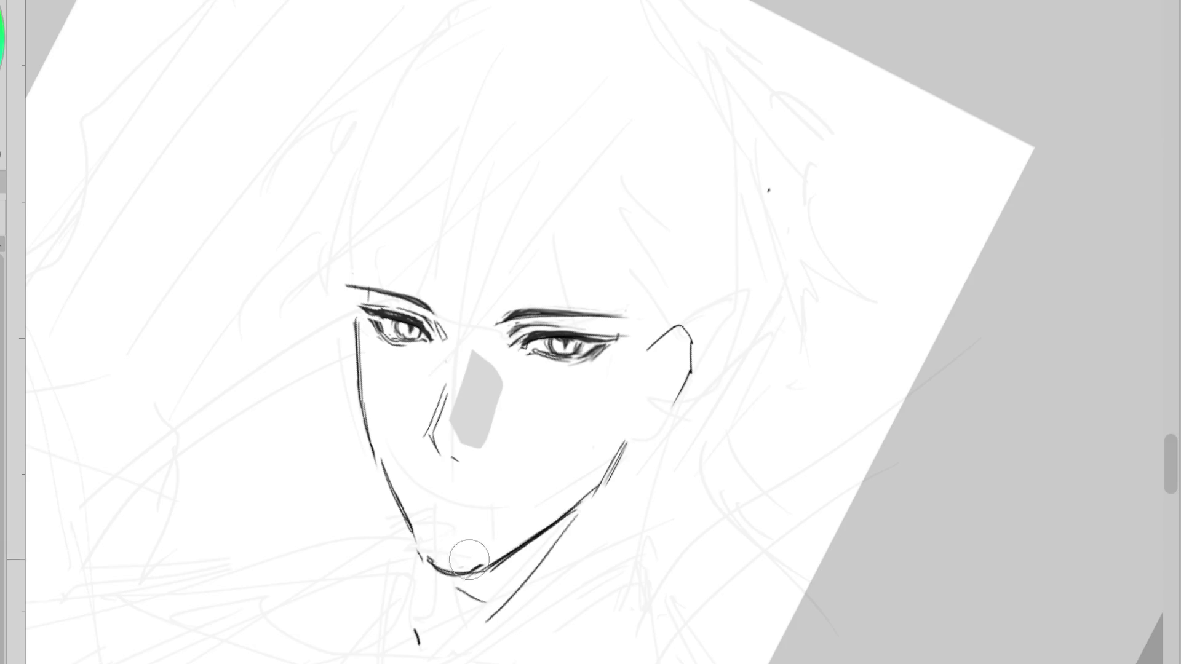
key("p")
key("ctrl+at")
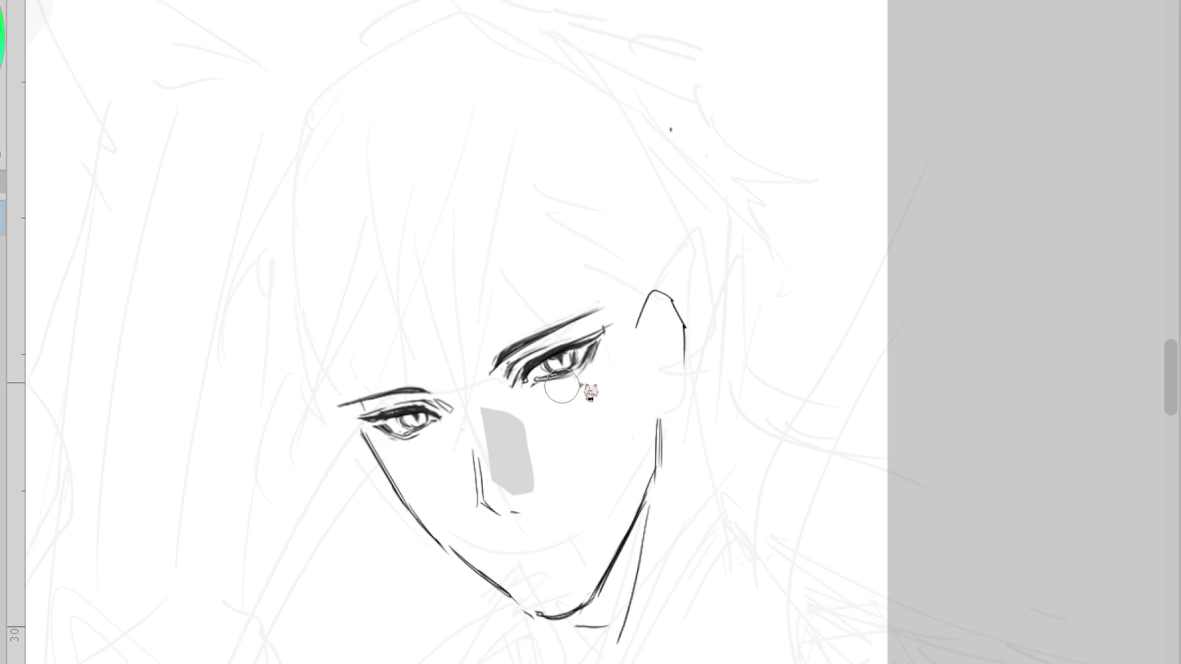
- Darken the right eye's lower lid, extend the eyebrow down-left, and stroke beside the nose tip
left_click_drag(527, 388, 533, 377)
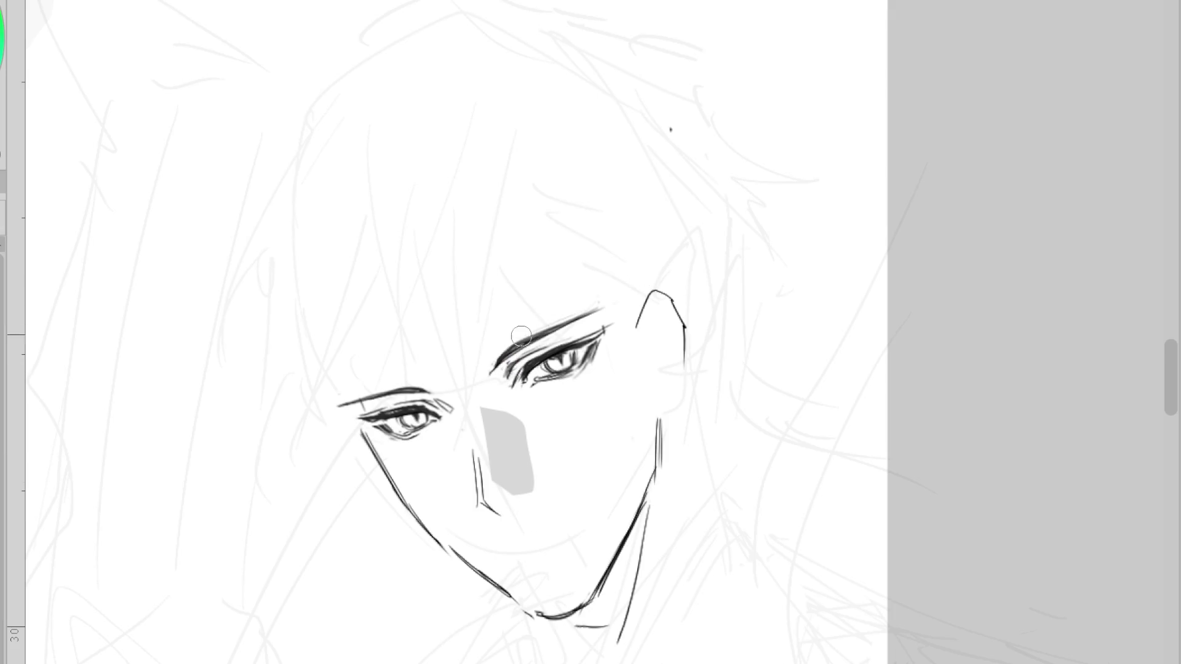
left_click_drag(542, 324, 490, 374)
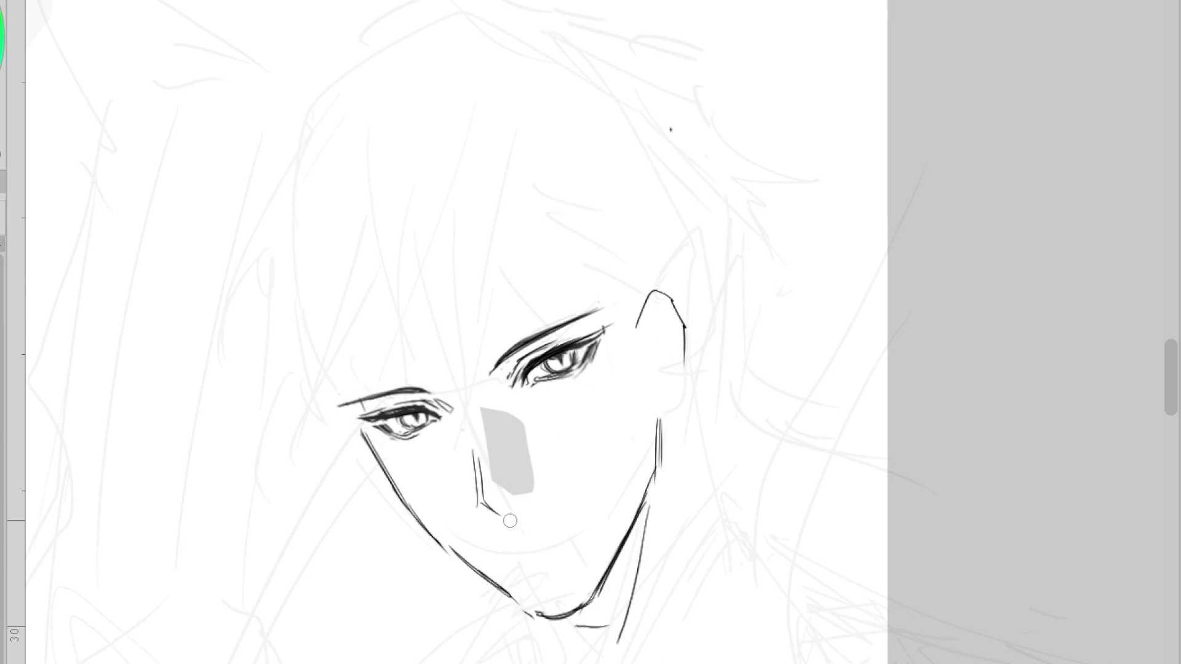
left_click_drag(535, 508, 544, 520)
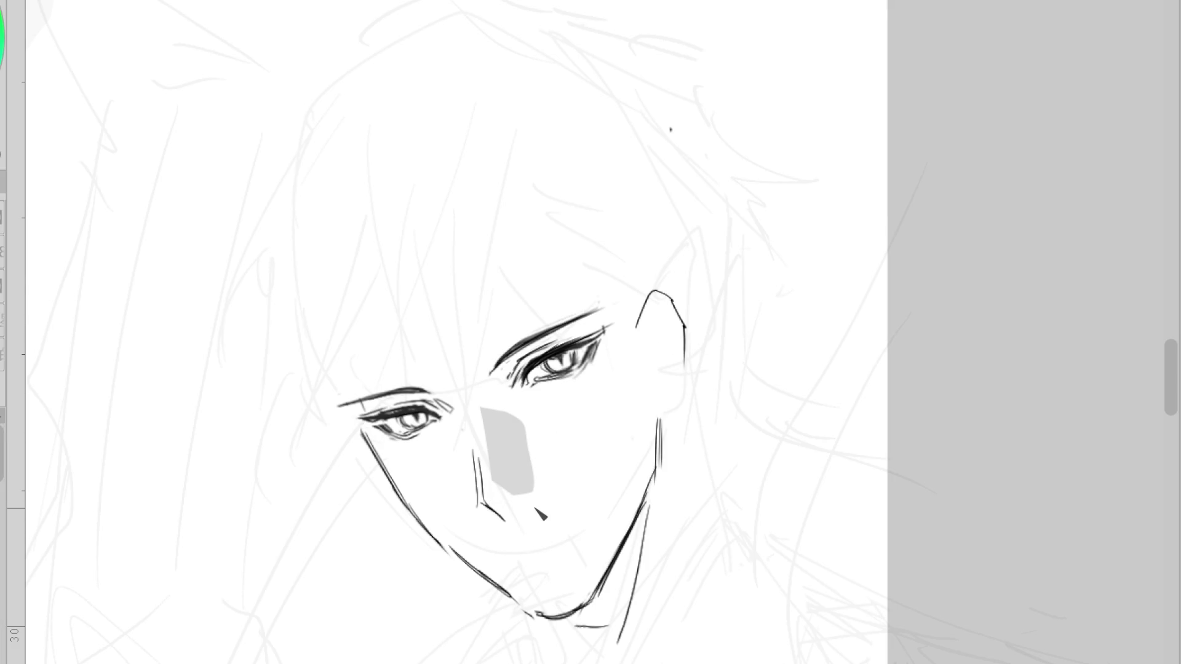
- Redraw the nose-side line from the left eye's inner corner and thicken the cheek line below the ear
scroll(545, 407, "right", 1)
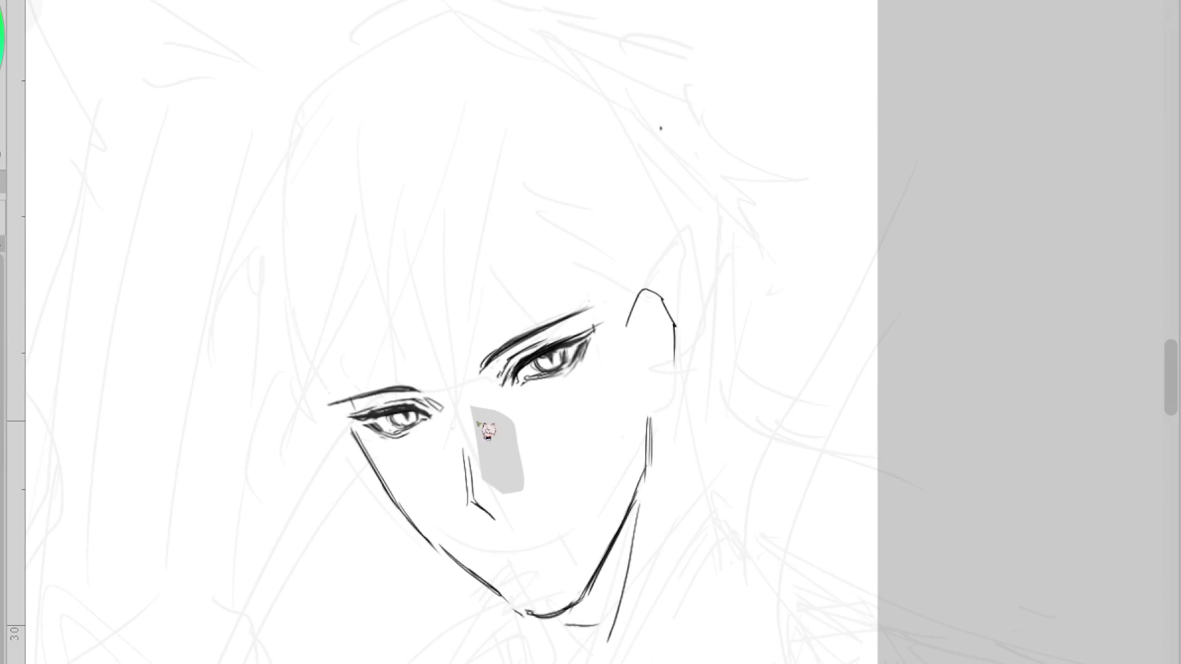
left_click_drag(434, 400, 461, 438)
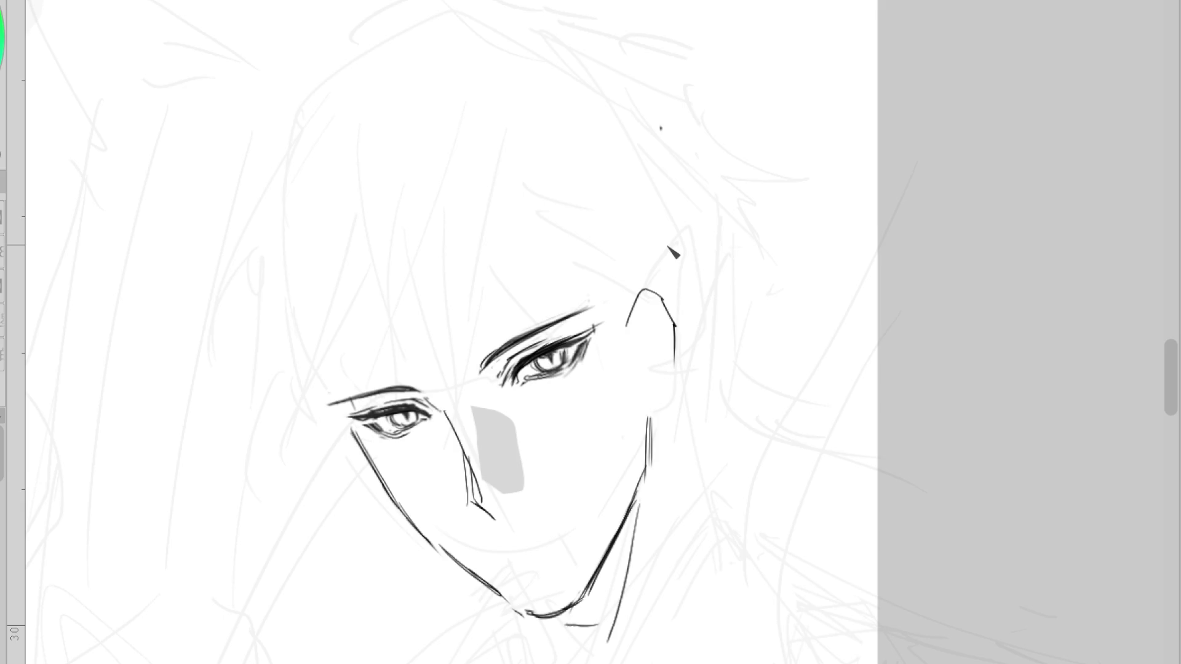
key("ctrl+z")
key("ctrl+z")
left_click_drag(452, 407, 474, 486)
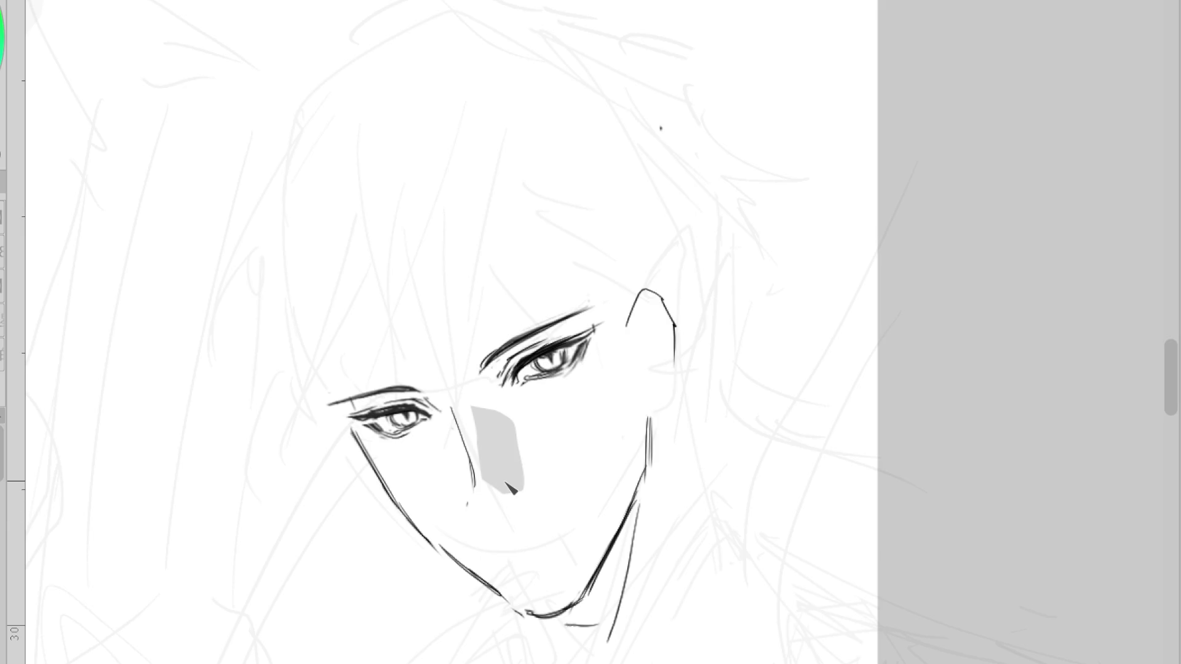
key("ctrl+z")
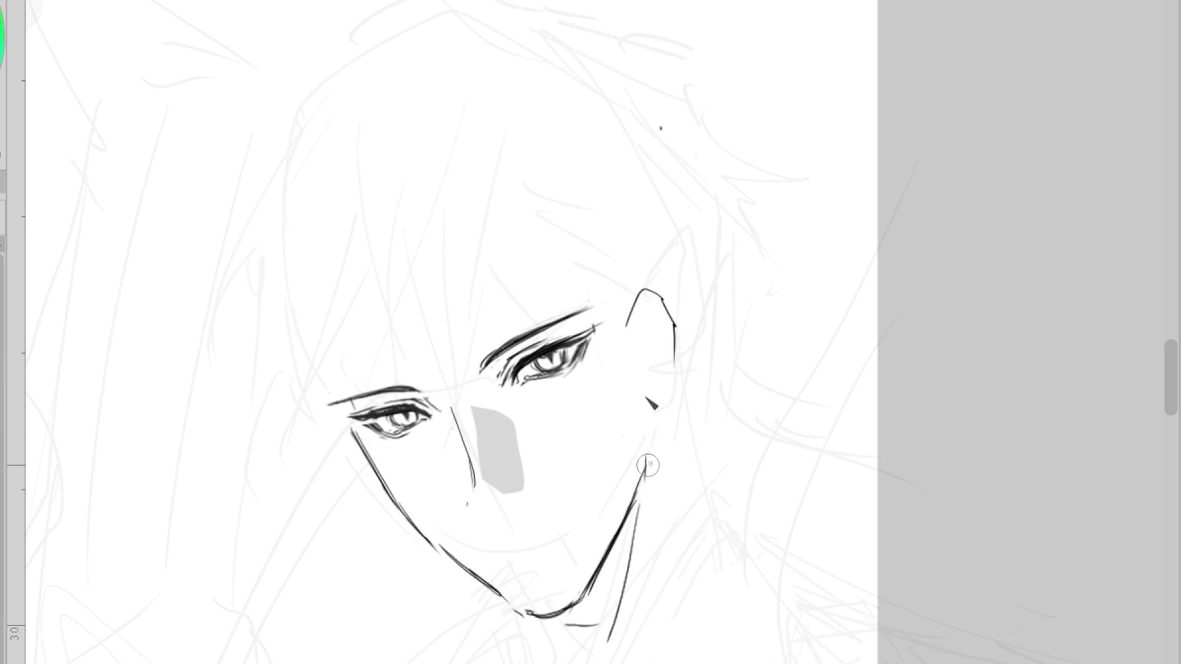
left_click_drag(645, 396, 646, 465)
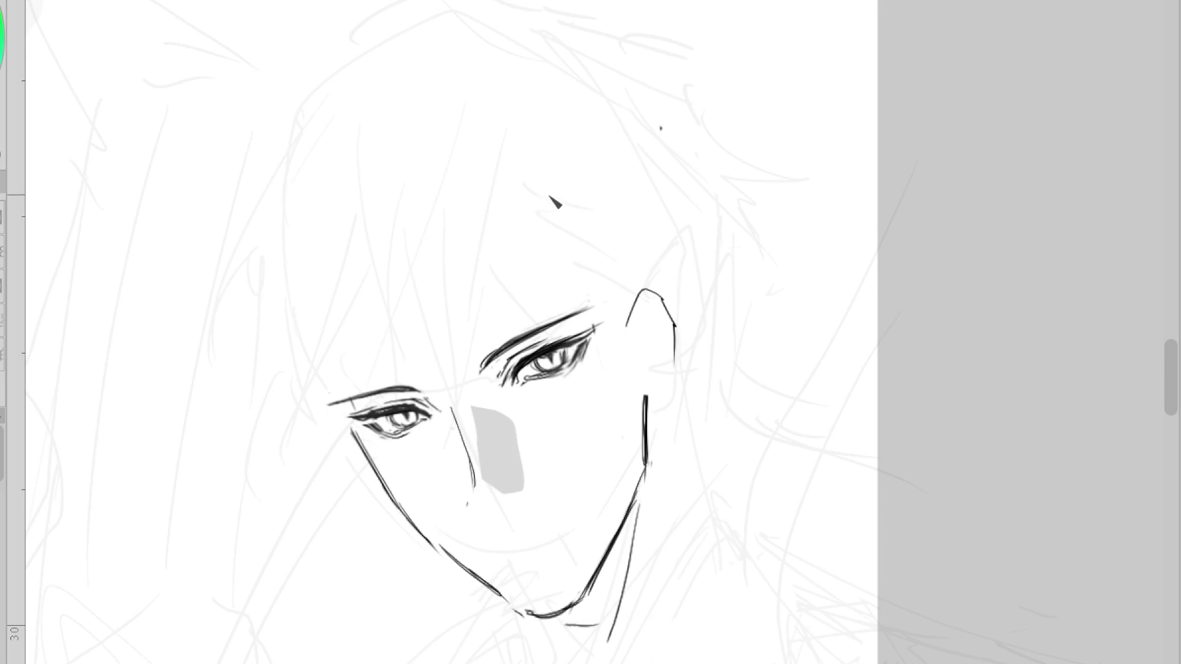
scroll(555, 202, "down", 1)
scroll(622, 233, "up", 1)
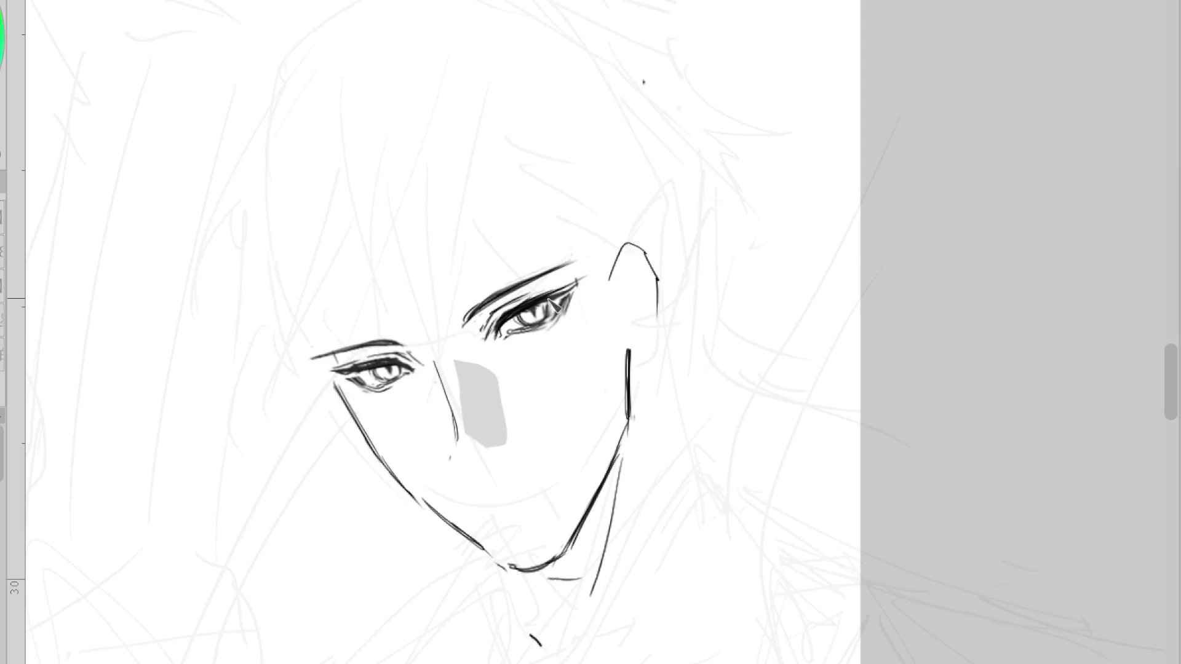